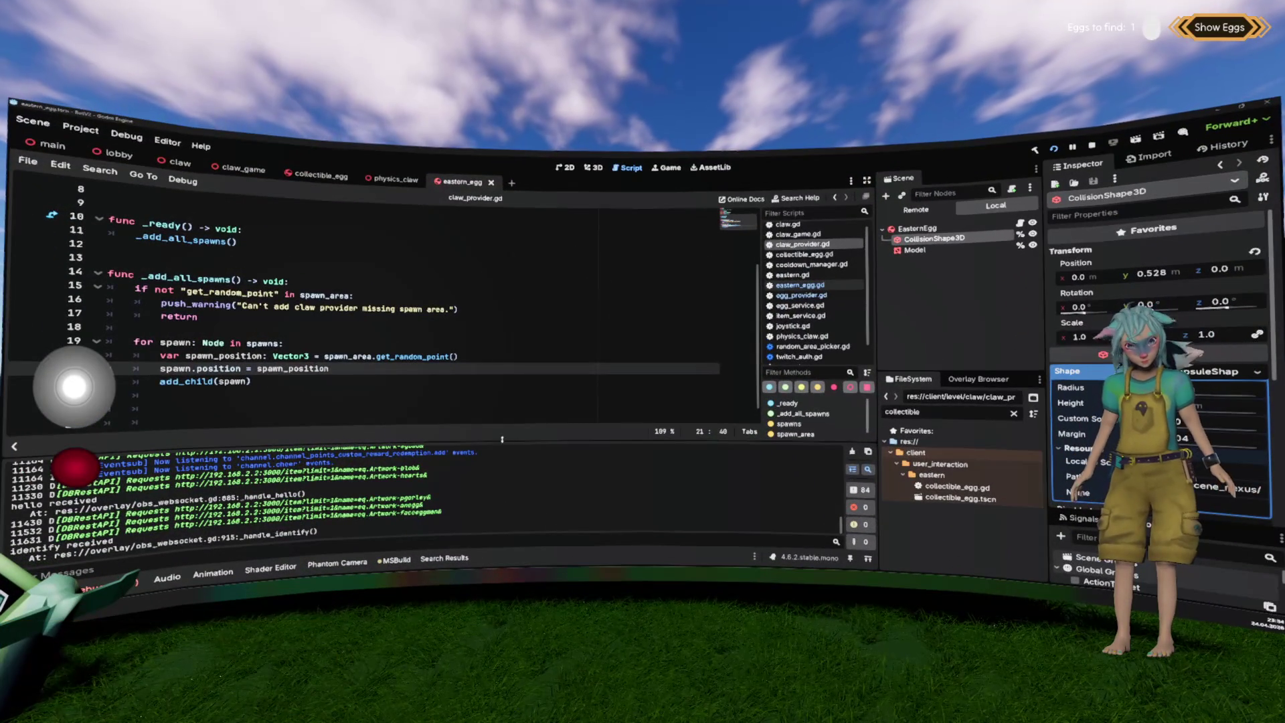
# - Enable Local to Scene on the eastern_egg CollisionShape3D's capsule shape resource
pyautogui.click(422, 379)
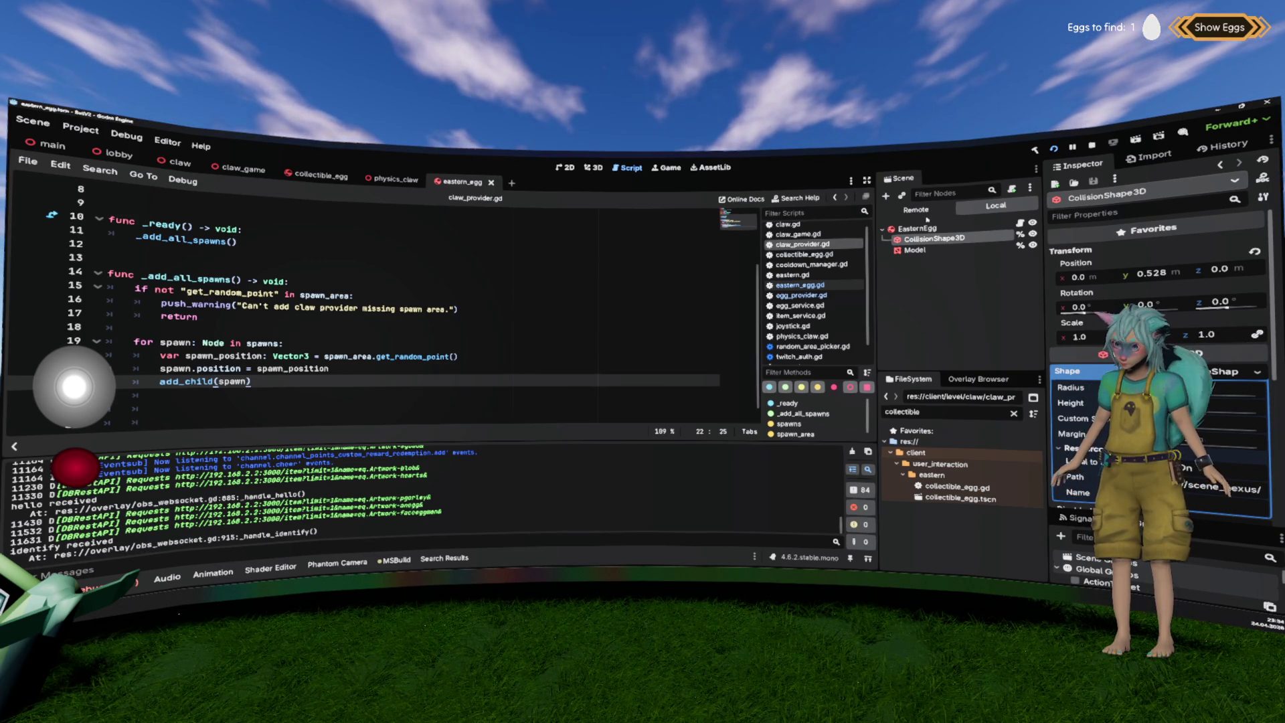
pyautogui.click(1173, 465)
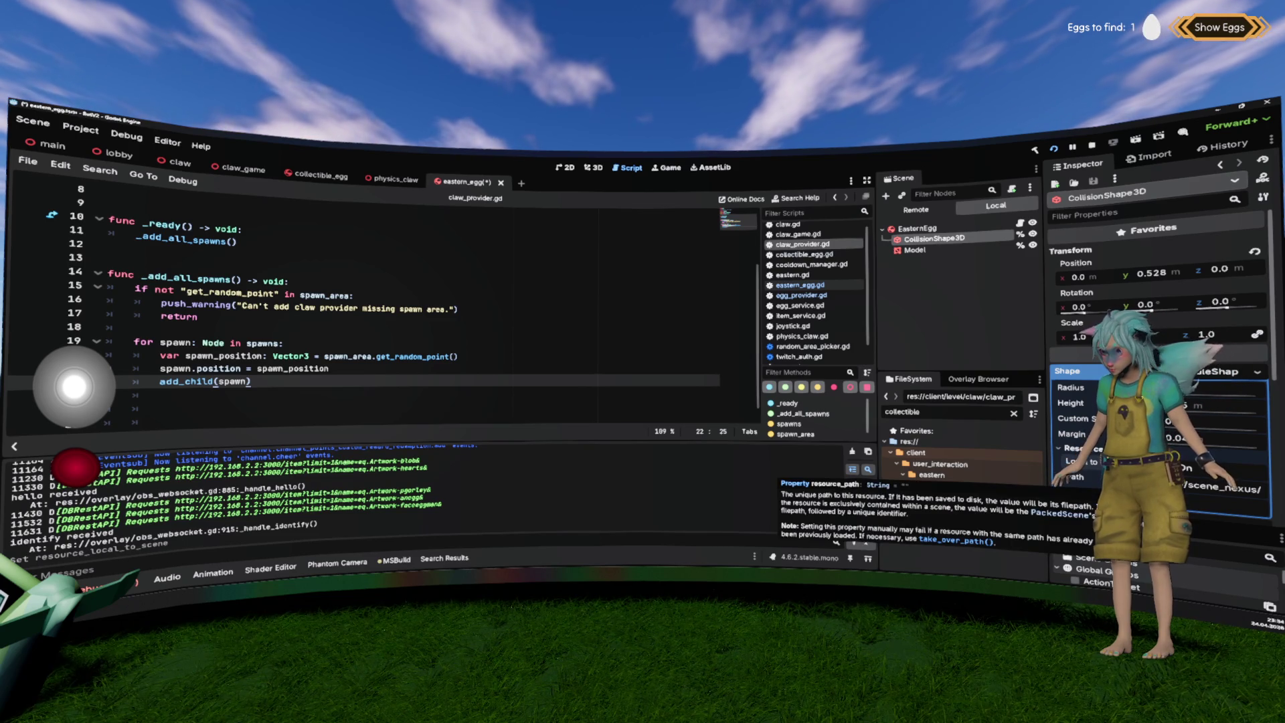
# - Run the game with F5, steer the claw right with the joystick, then return to the egg scene
pyautogui.press('F5')
pyautogui.write('global_')
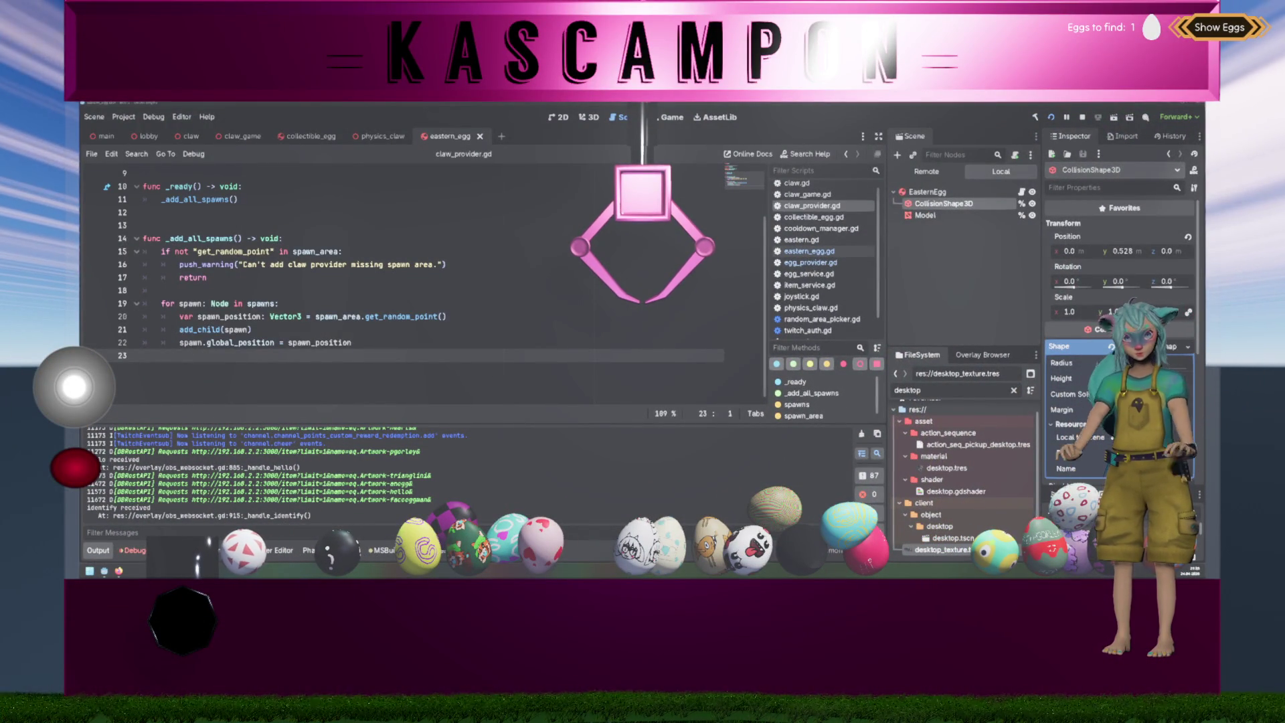
pyautogui.moveTo(74, 386); pyautogui.dragTo(240, 379)
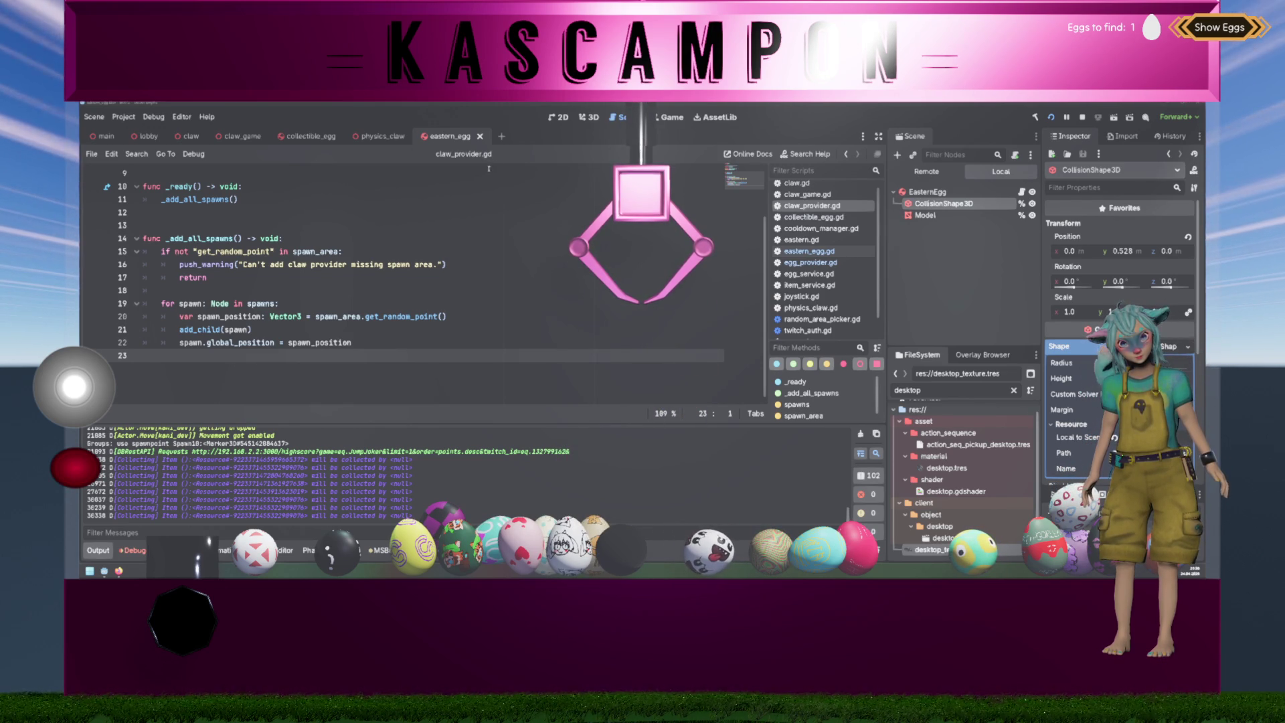
pyautogui.hotkey('ctrl', 'F2')
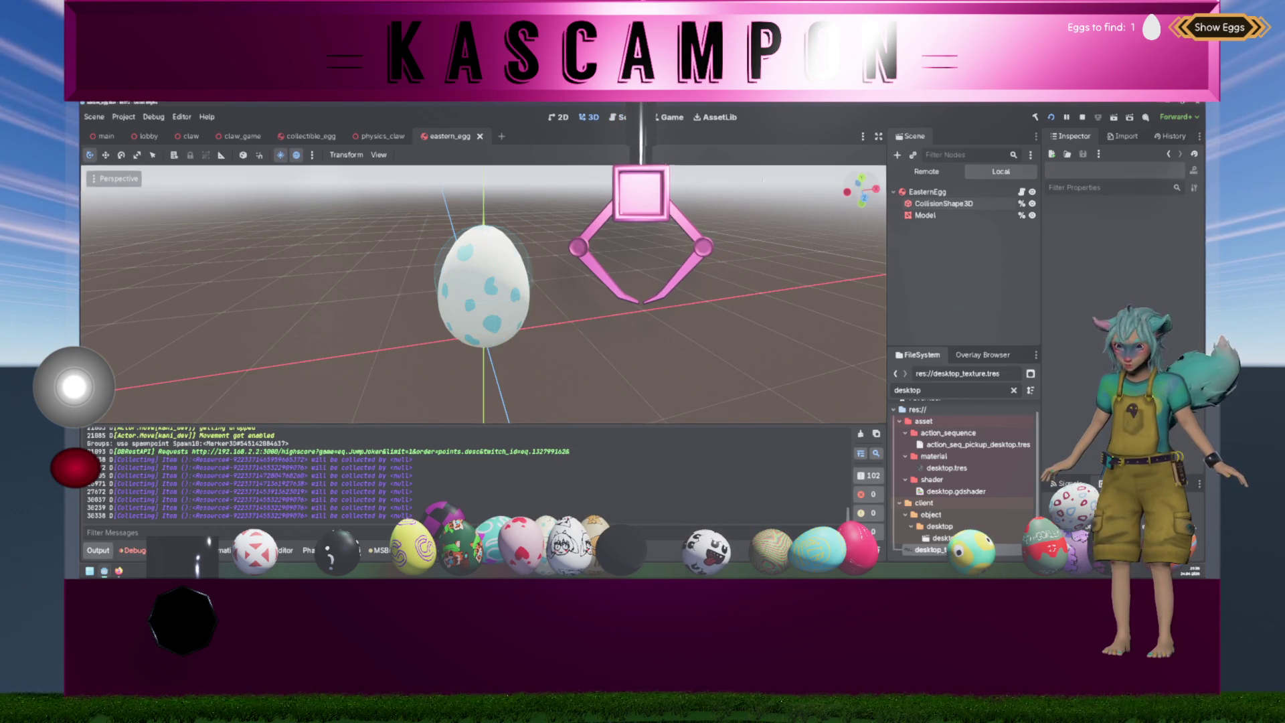
# - In the physics_claw scene, select ClawL1's CollisionShape3D3
pyautogui.click(378, 135)
pyautogui.moveTo(553, 244)
pyautogui.mouseDown()
pyautogui.moveTo(541, 407)
pyautogui.moveTo(522, 290)
pyautogui.mouseUp()
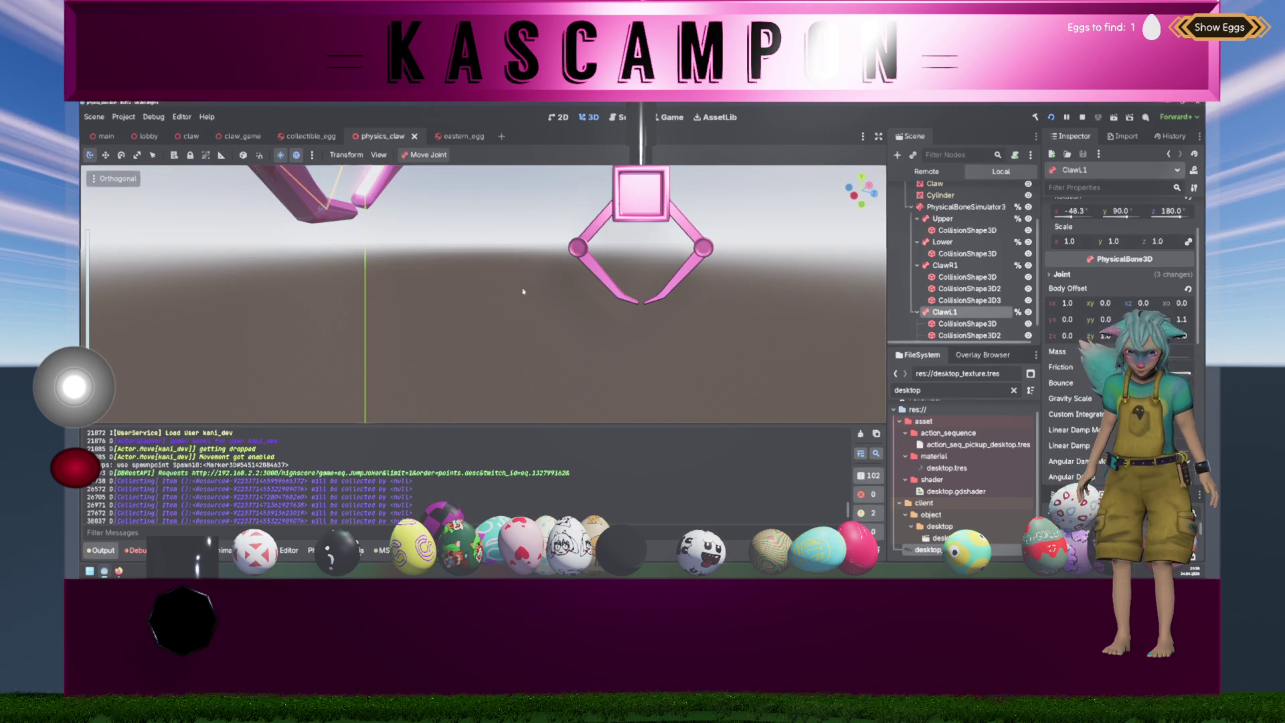
pyautogui.scroll(3, 545, 308)
pyautogui.scroll(-1, 962, 318)
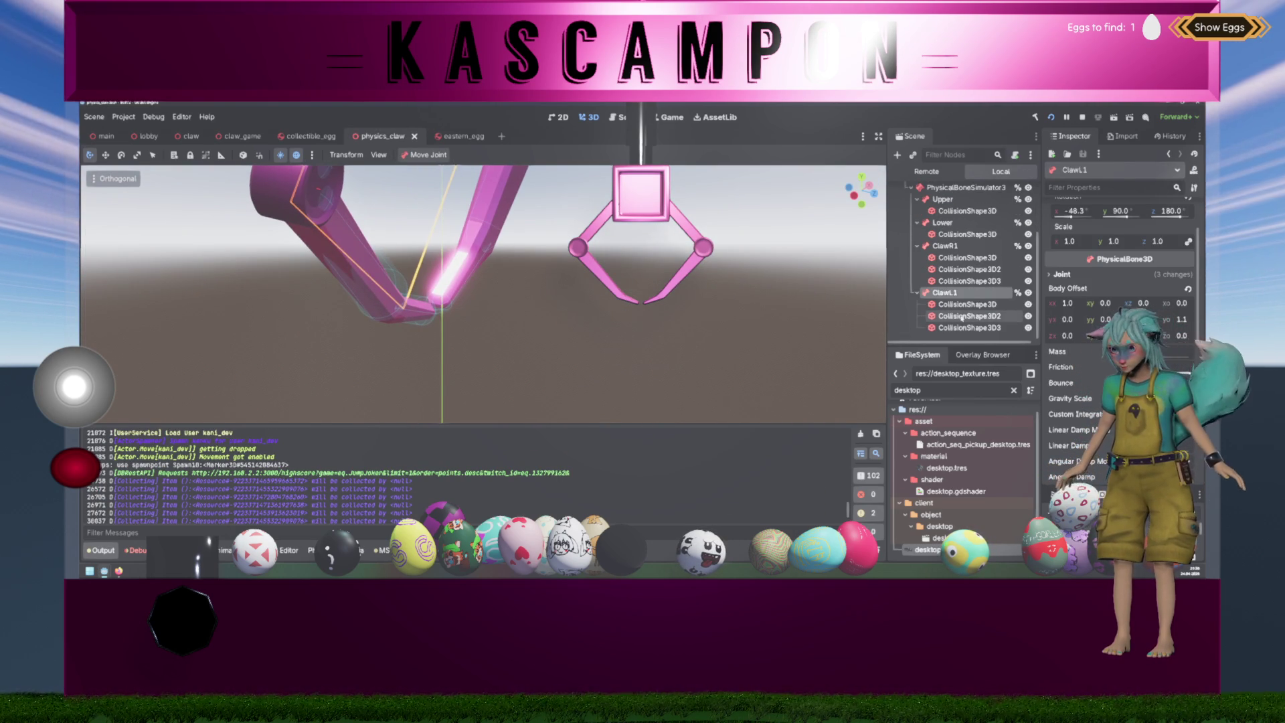
pyautogui.click(961, 316)
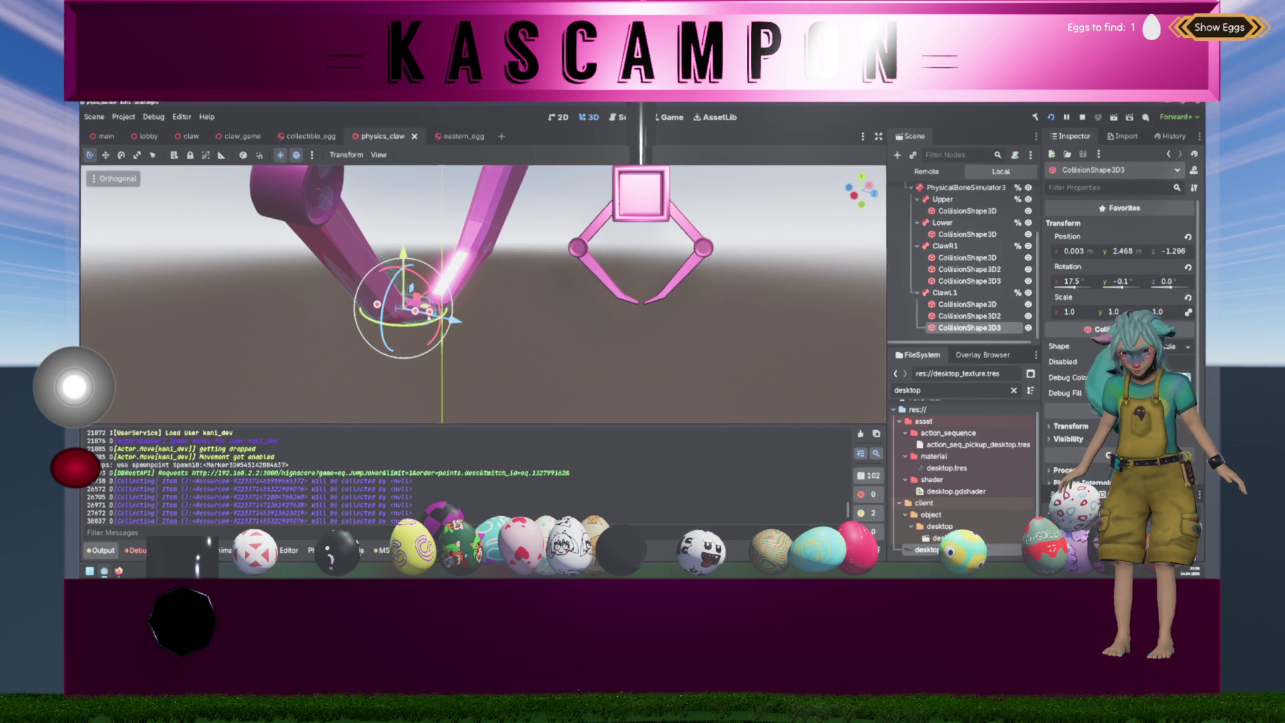
# - In front view, drag ClawL1's collision shape onto the claw tip (y 2.428, z -1.317)
pyautogui.moveTo(535, 302)
pyautogui.mouseDown()
pyautogui.moveTo(559, 284)
pyautogui.moveTo(661, 284)
pyautogui.mouseUp()
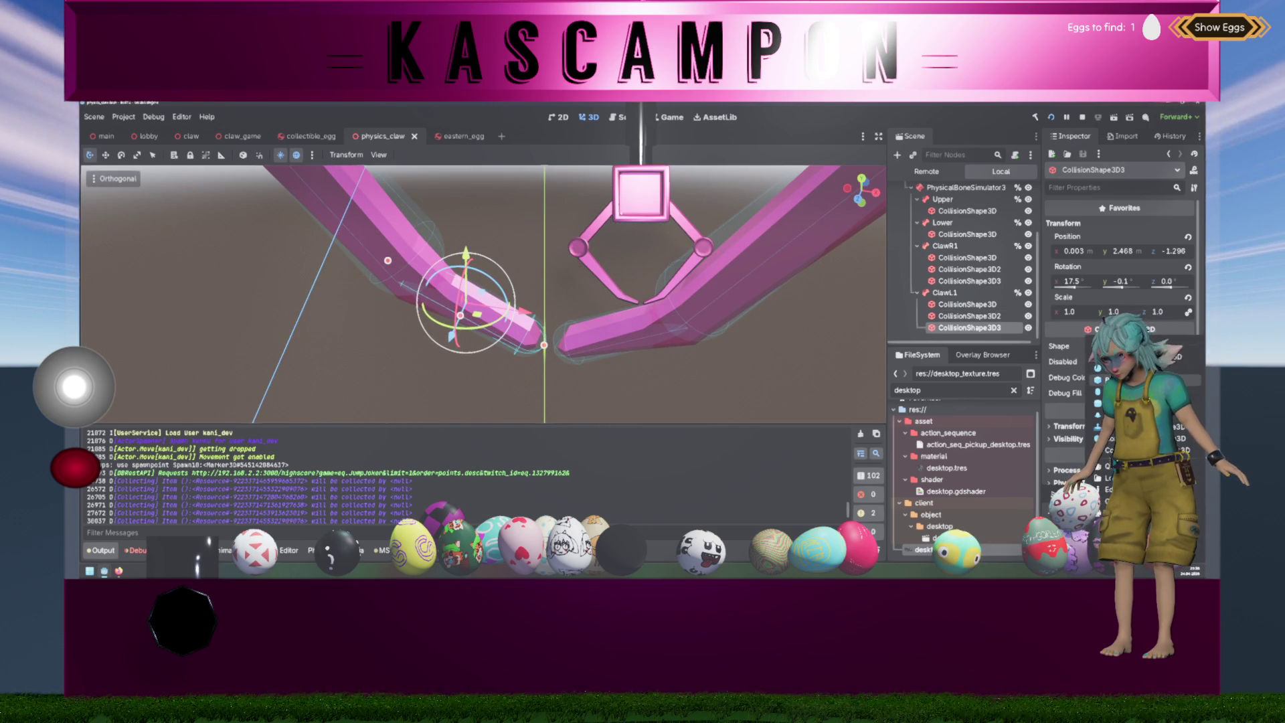
pyautogui.moveTo(661, 284); pyautogui.dragTo(661, 258)
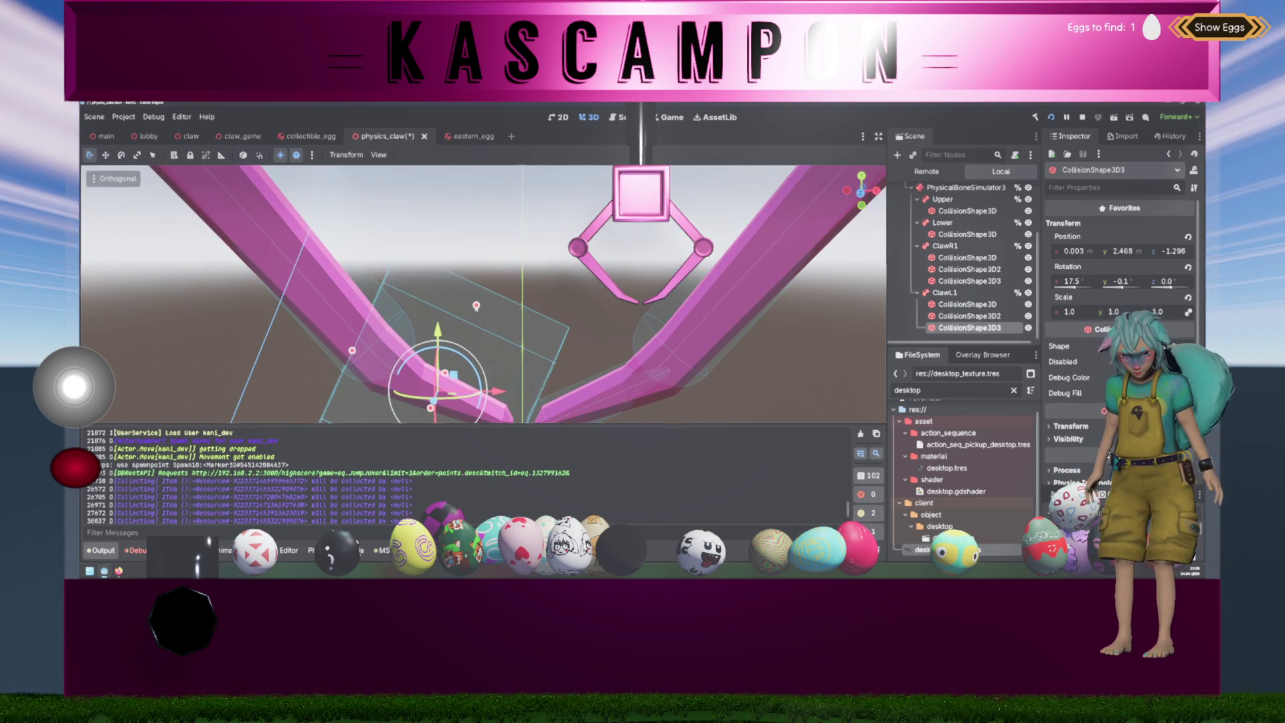
pyautogui.moveTo(453, 376); pyautogui.dragTo(439, 408)
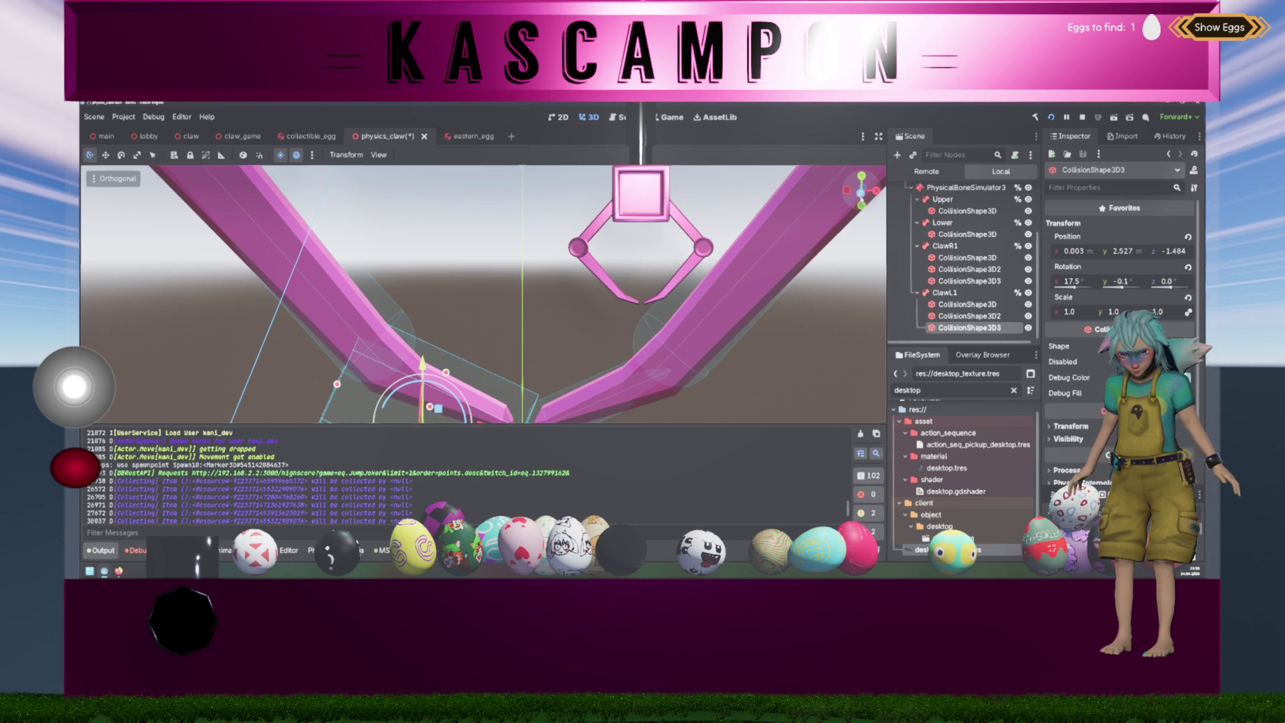
pyautogui.press('KP_1')
pyautogui.press('f')
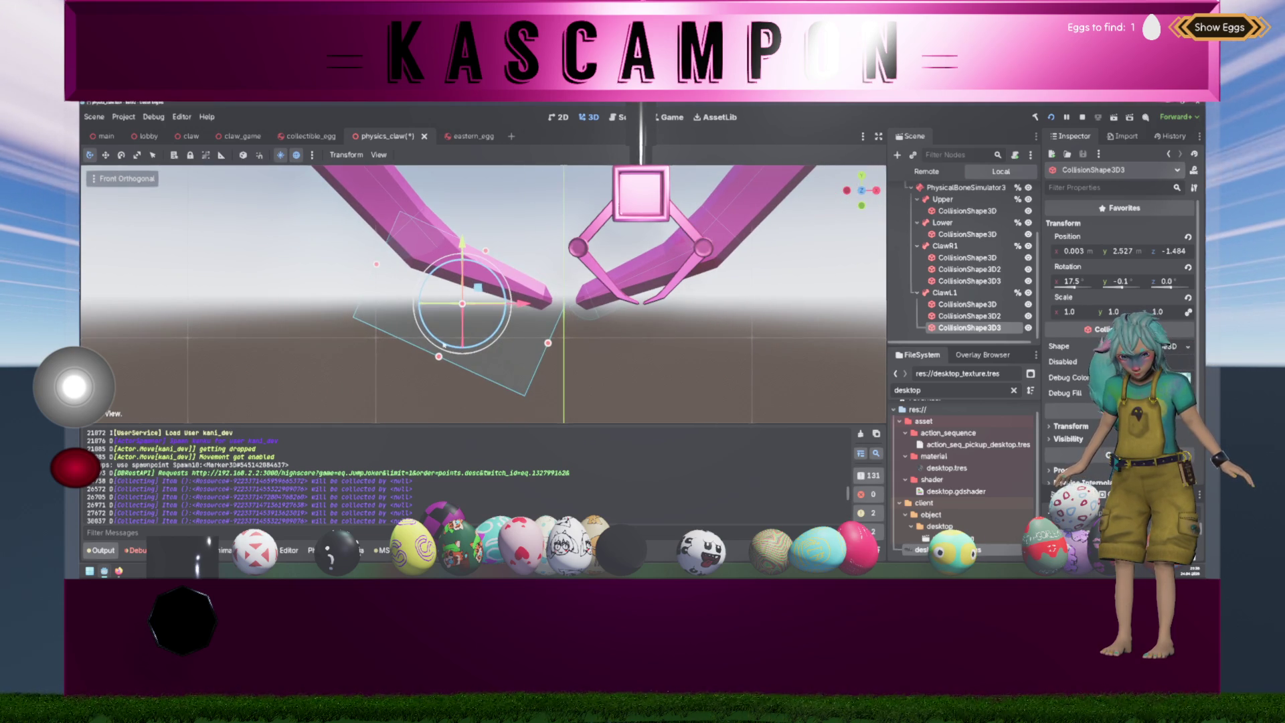
pyautogui.moveTo(446, 348); pyautogui.dragTo(470, 304)
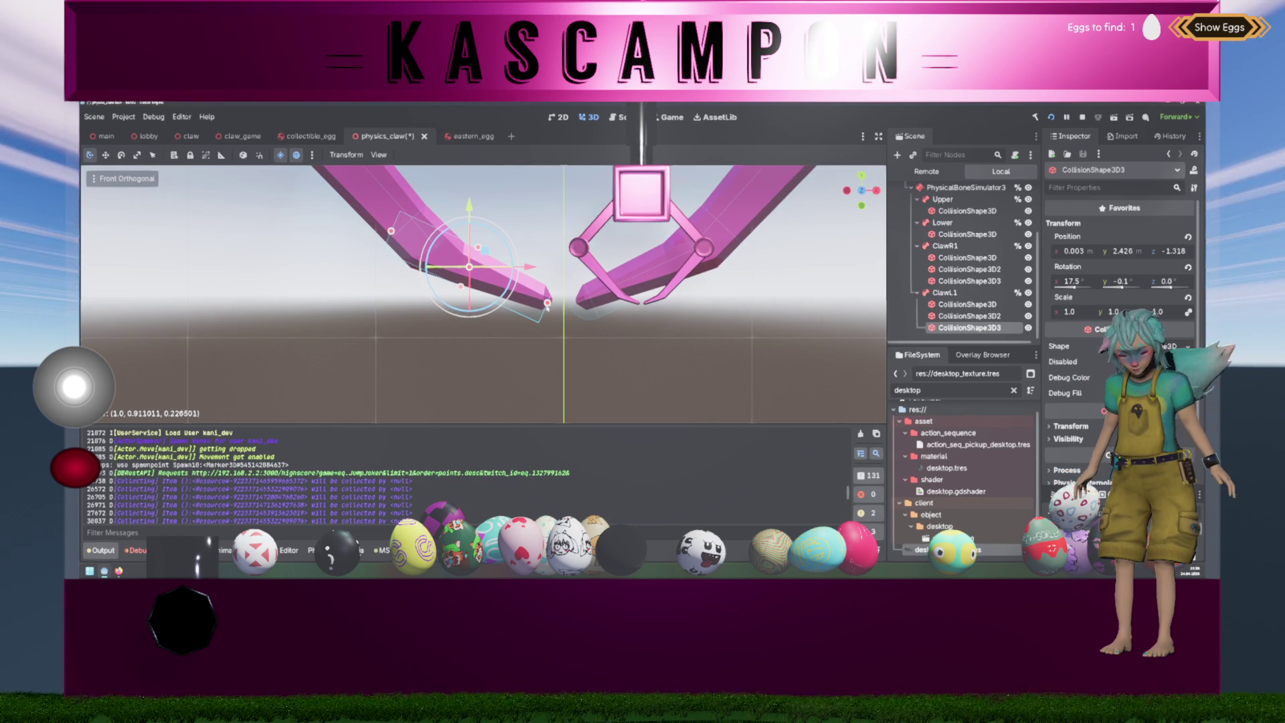
pyautogui.moveTo(388, 267); pyautogui.dragTo(502, 253)
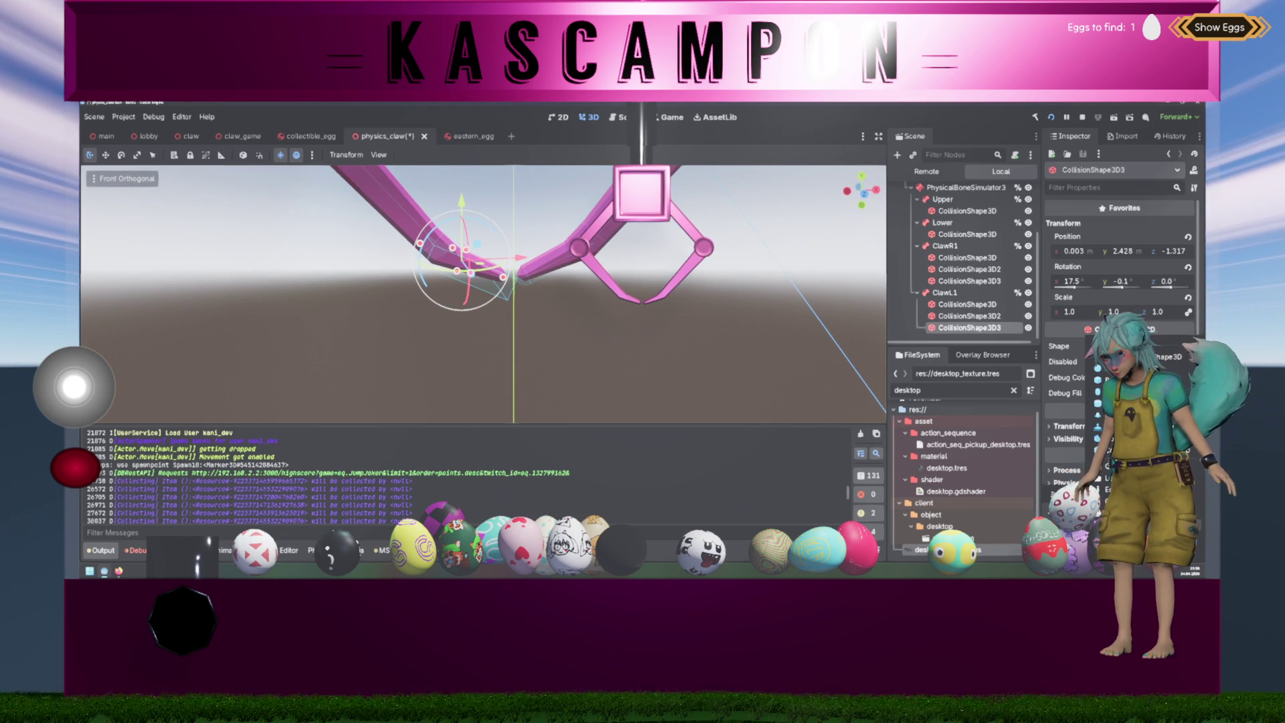
# - Check ClawR1's CollisionShape3D3, then save the physics_claw scene
pyautogui.click(969, 281)
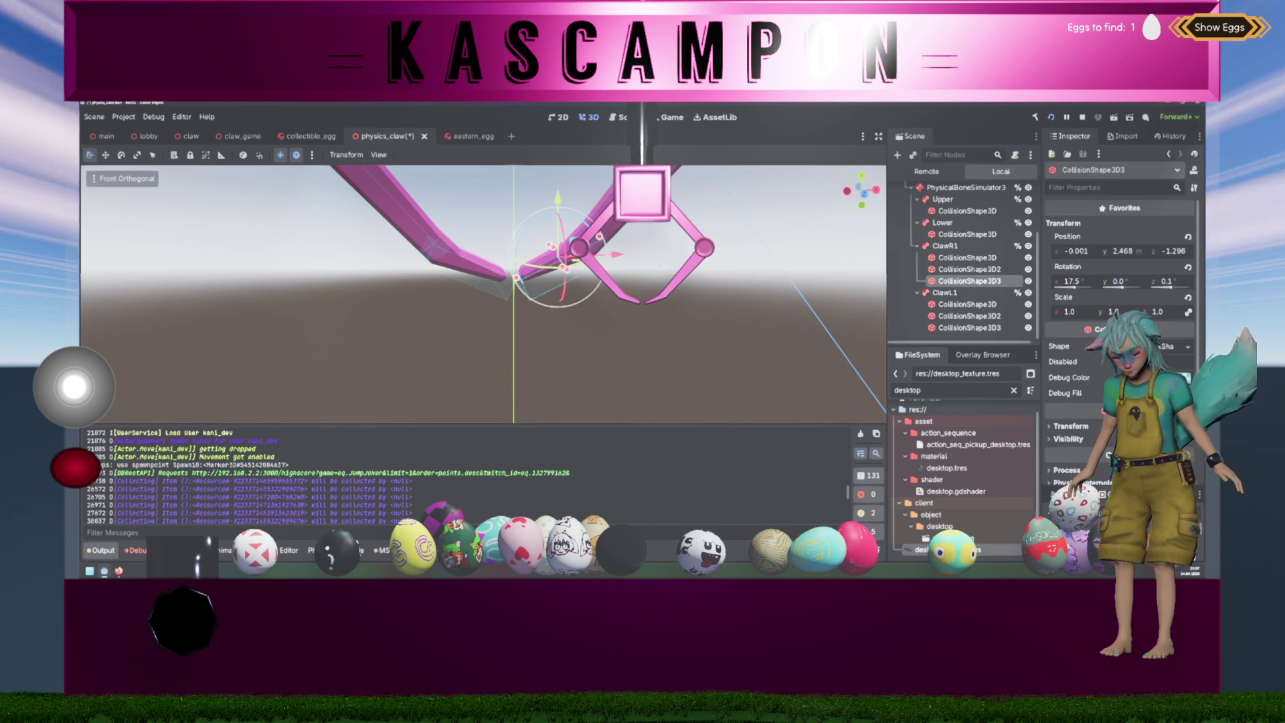
pyautogui.hotkey('ctrl', 's')
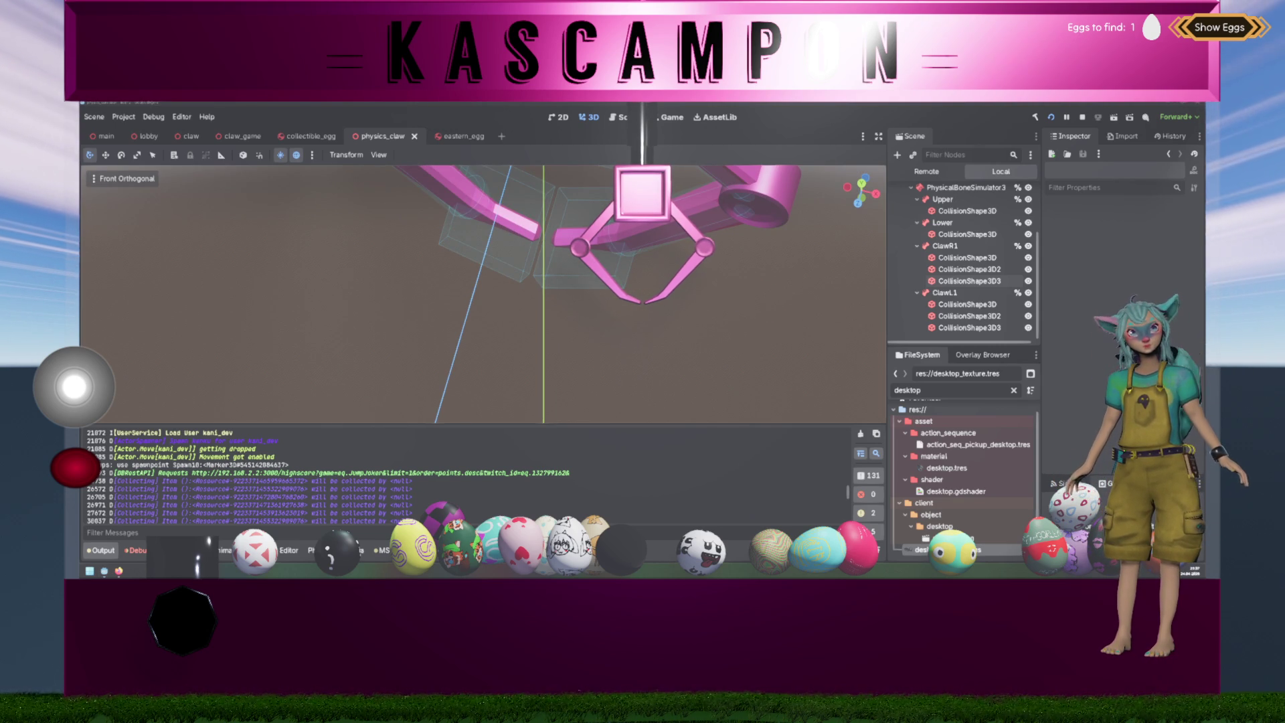
# - Drop the claw twice onto the egg row, then rebuild and relaunch the game
pyautogui.click(82, 471)
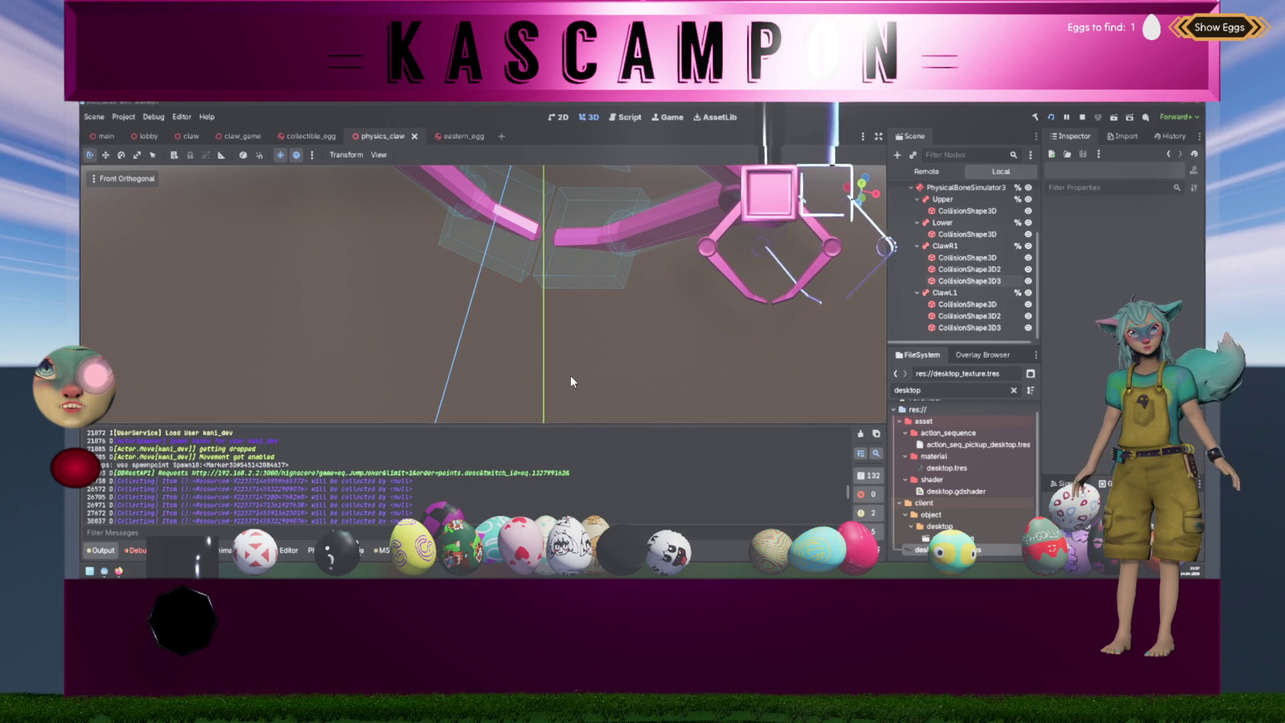
pyautogui.click(76, 471)
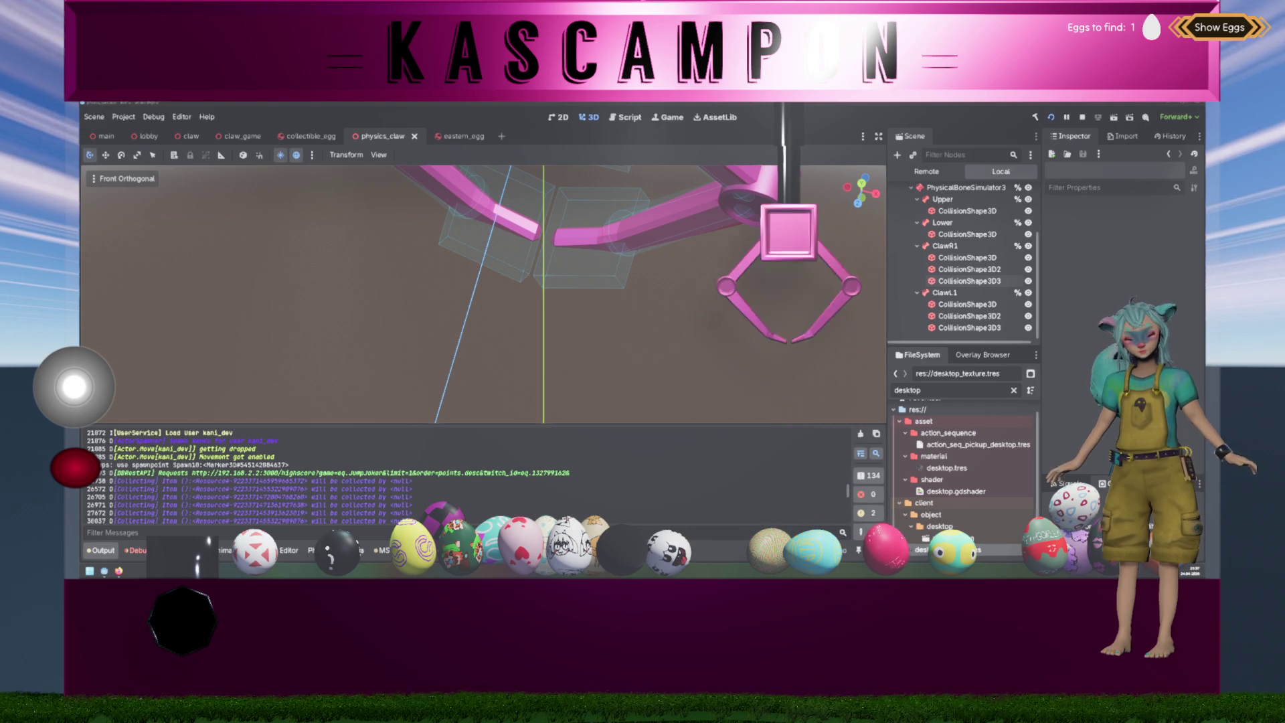
pyautogui.press('F5')
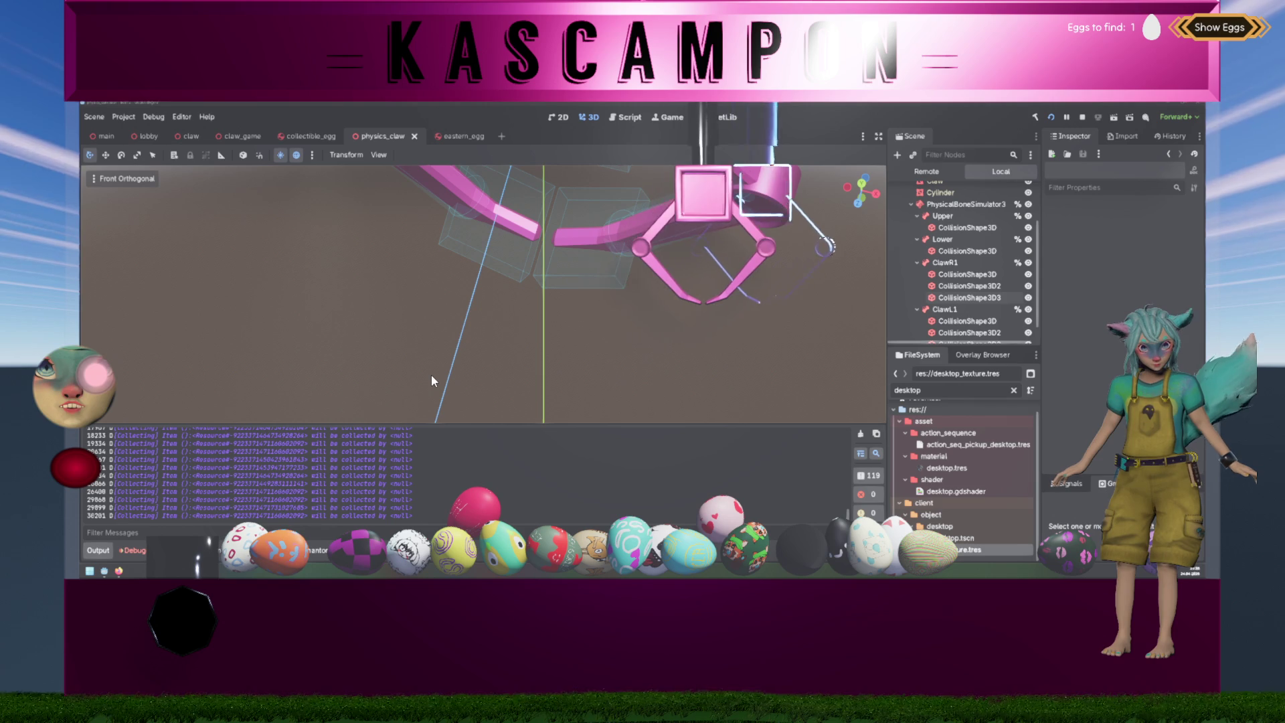
# - Lower the claw into the egg pile to grab the heart-patterned white egg
pyautogui.click(75, 469)
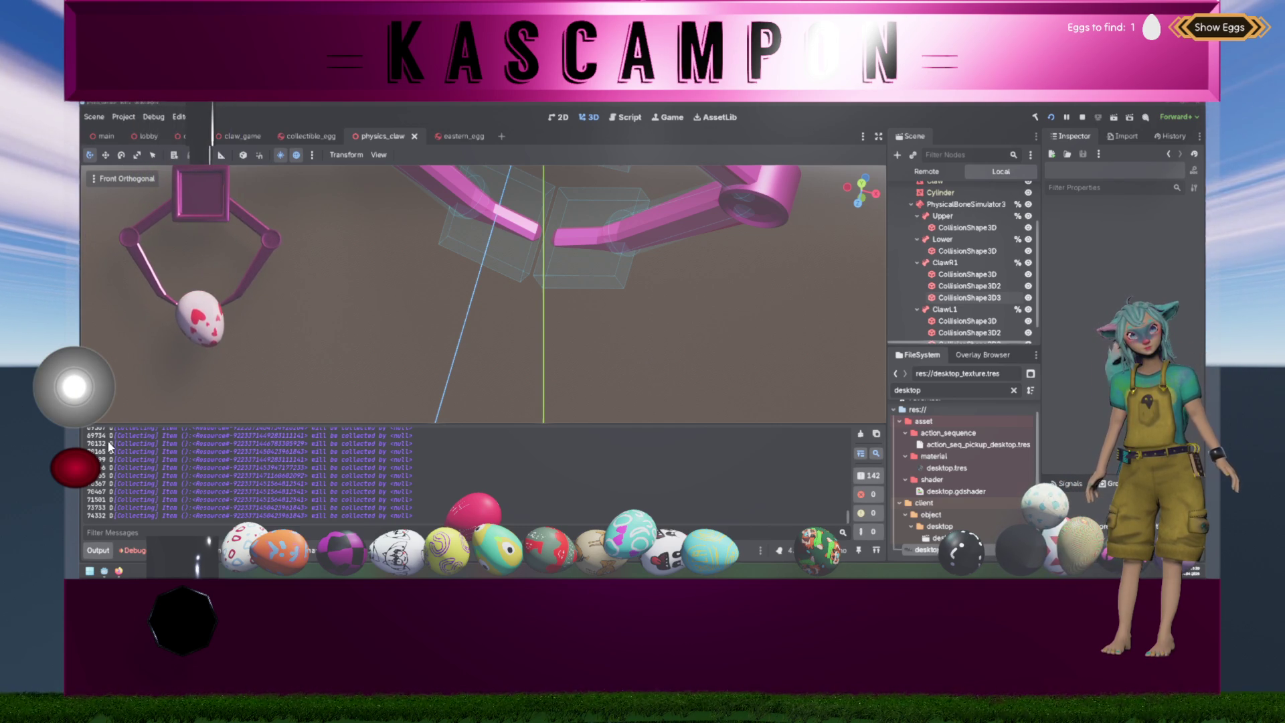
# - Drop the claw again while holding the egg, then switch to the claw_provider.gd script
pyautogui.click(76, 472)
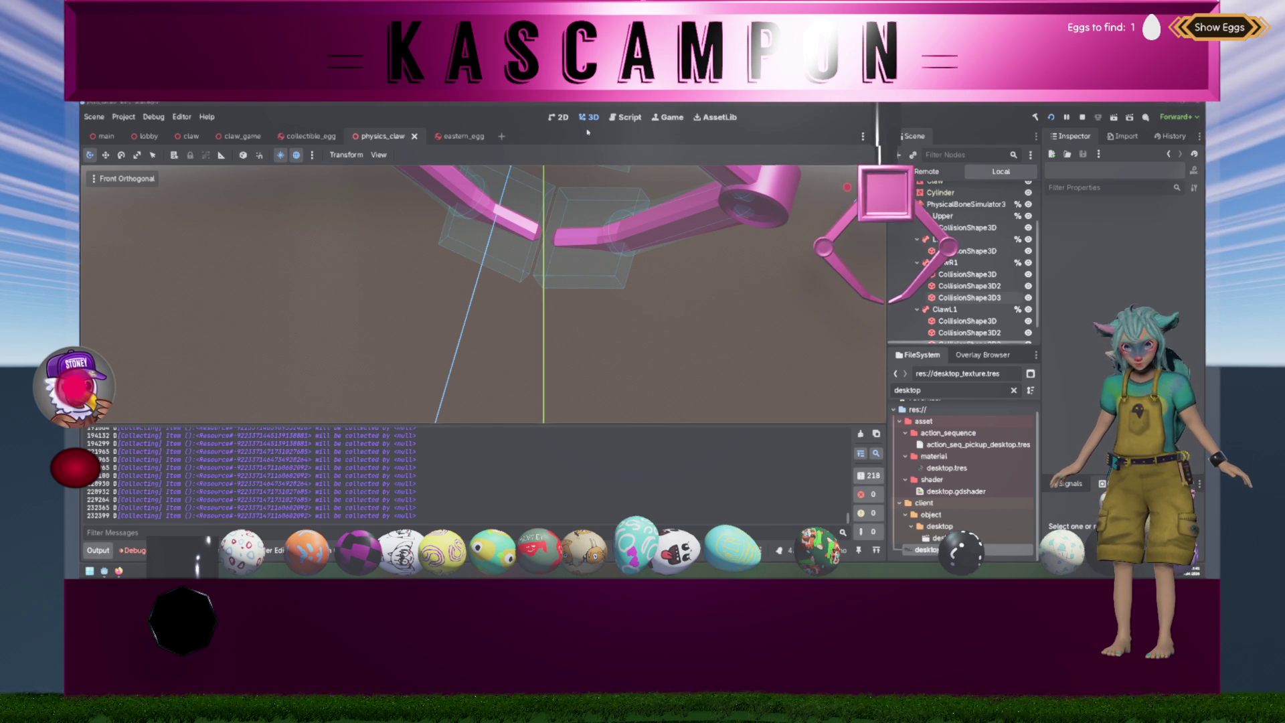
pyautogui.hotkey('ctrl', 'F3')
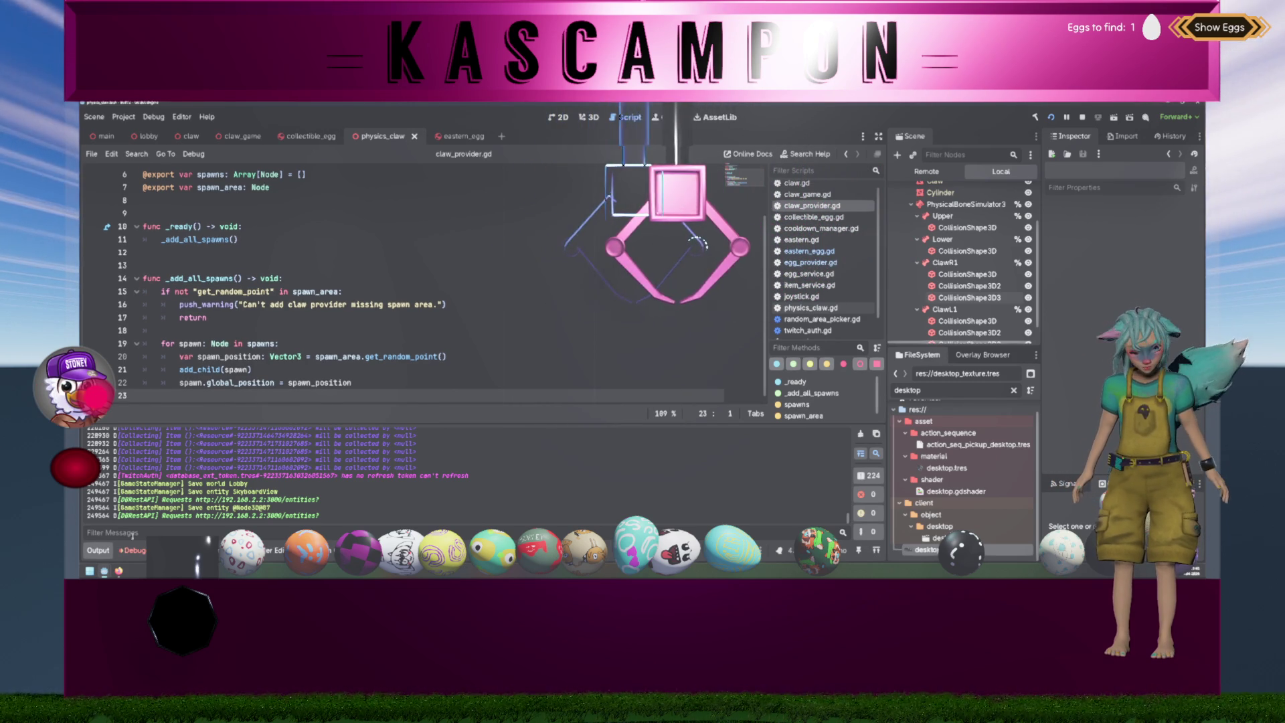
# - Hide the output log and open claw.gd from the scripts list
pyautogui.hotkey('ctrl', 'j')
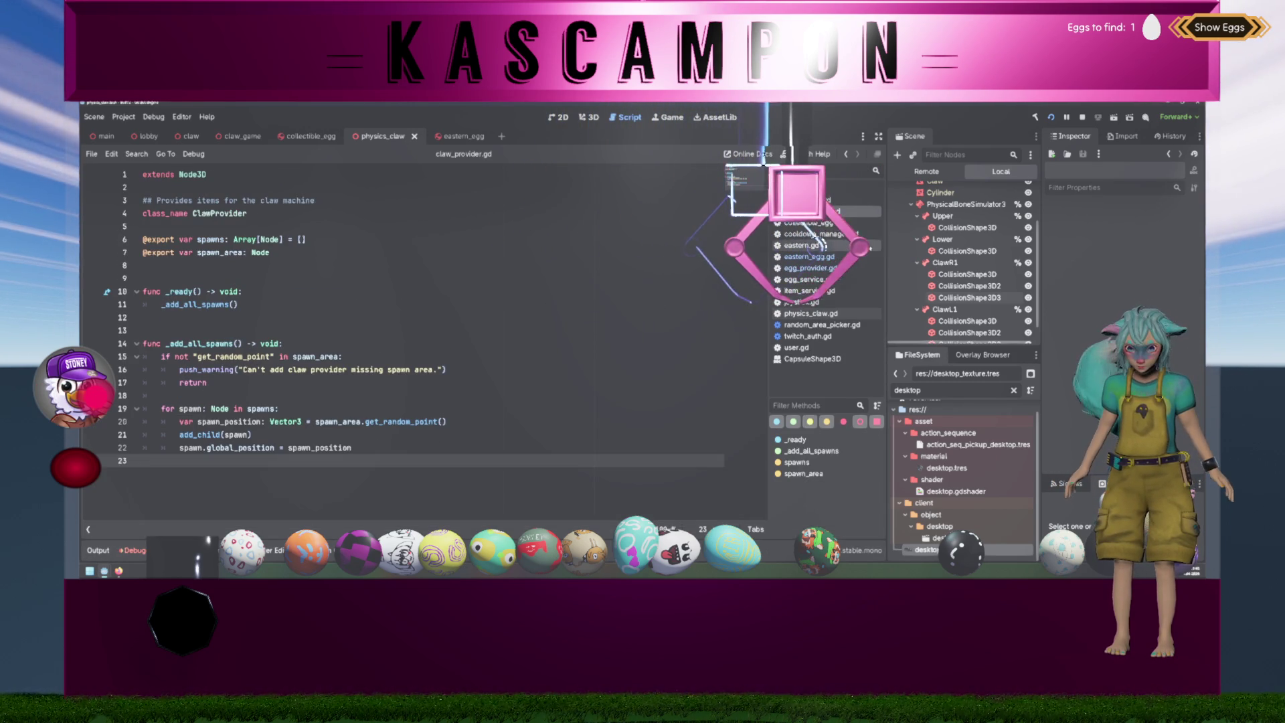
pyautogui.click(800, 189)
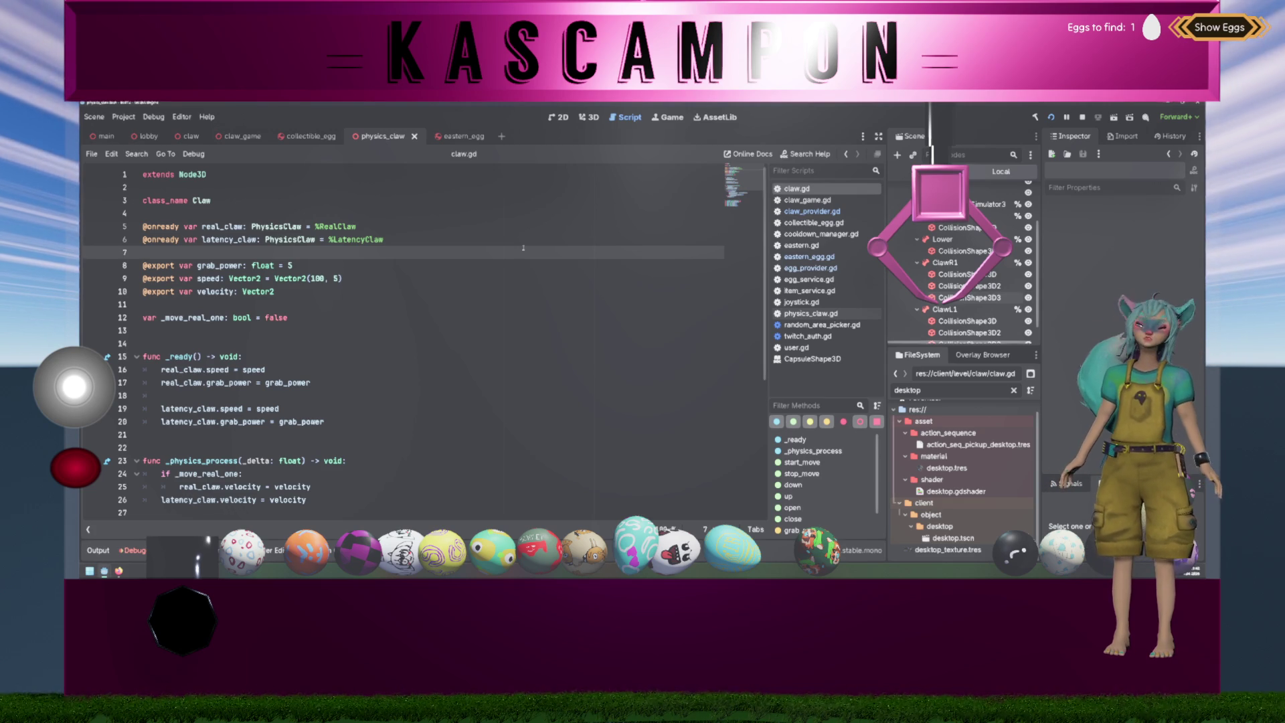
# - Resize and shorten the right arm's collision box in front view to fit the arm
pyautogui.click(583, 121)
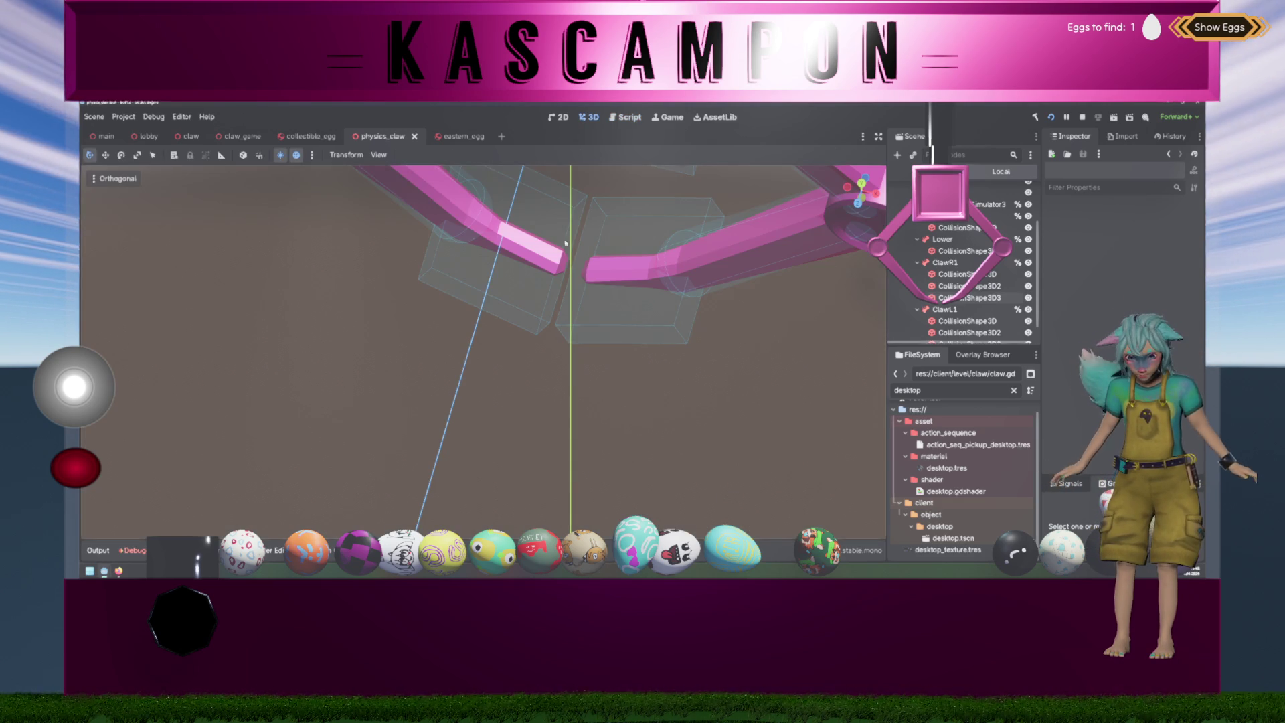
pyautogui.moveTo(553, 287)
pyautogui.mouseDown()
pyautogui.moveTo(491, 313)
pyautogui.moveTo(623, 315)
pyautogui.mouseUp()
pyautogui.click(970, 298)
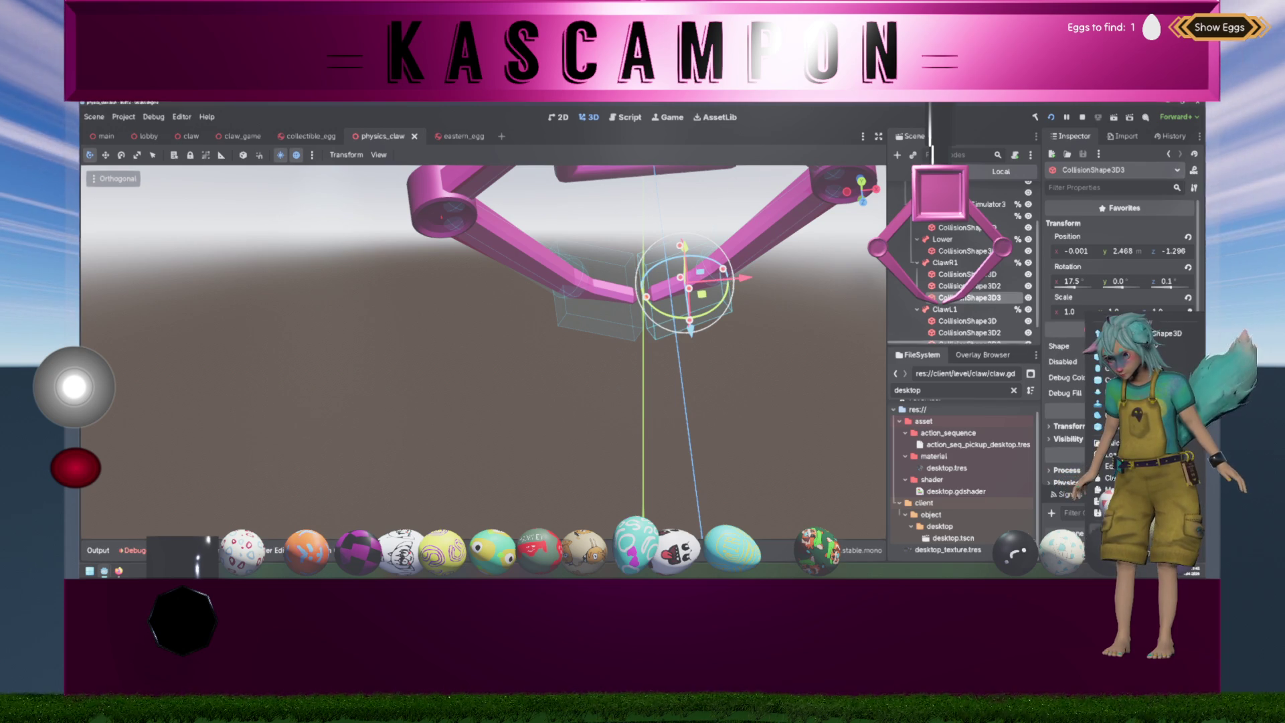
pyautogui.click(783, 265)
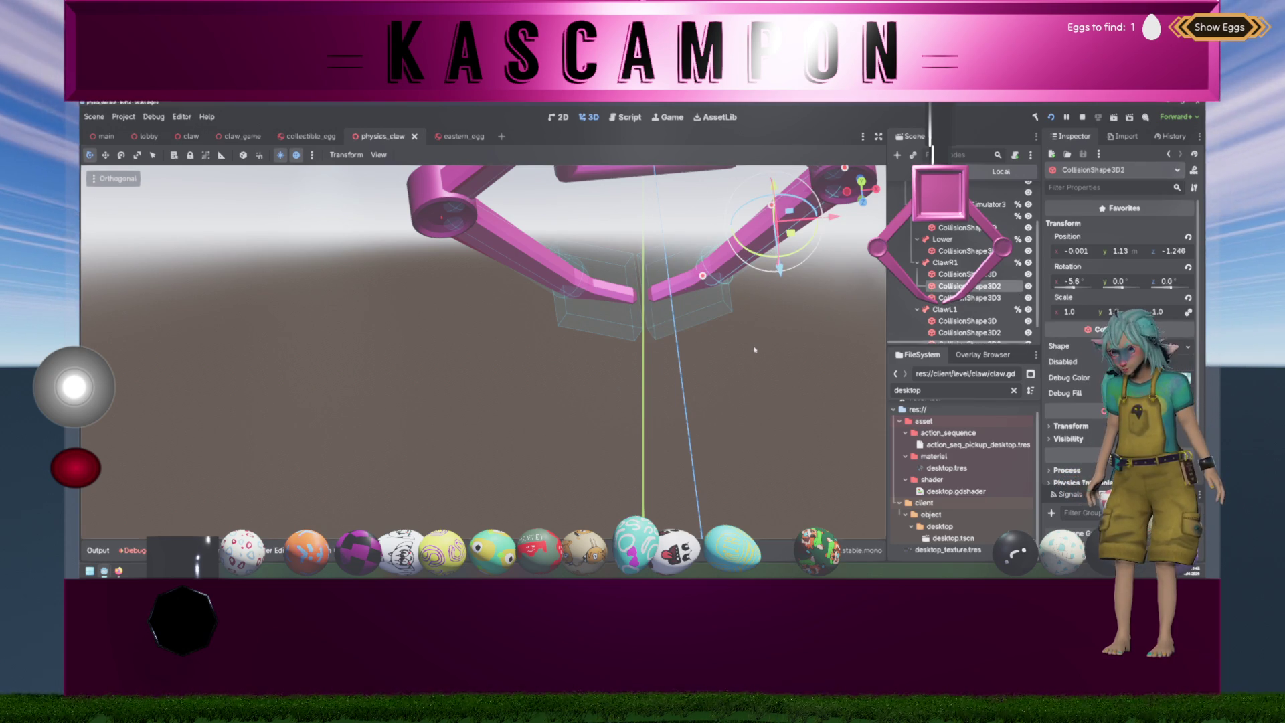
pyautogui.moveTo(755, 349); pyautogui.dragTo(857, 311)
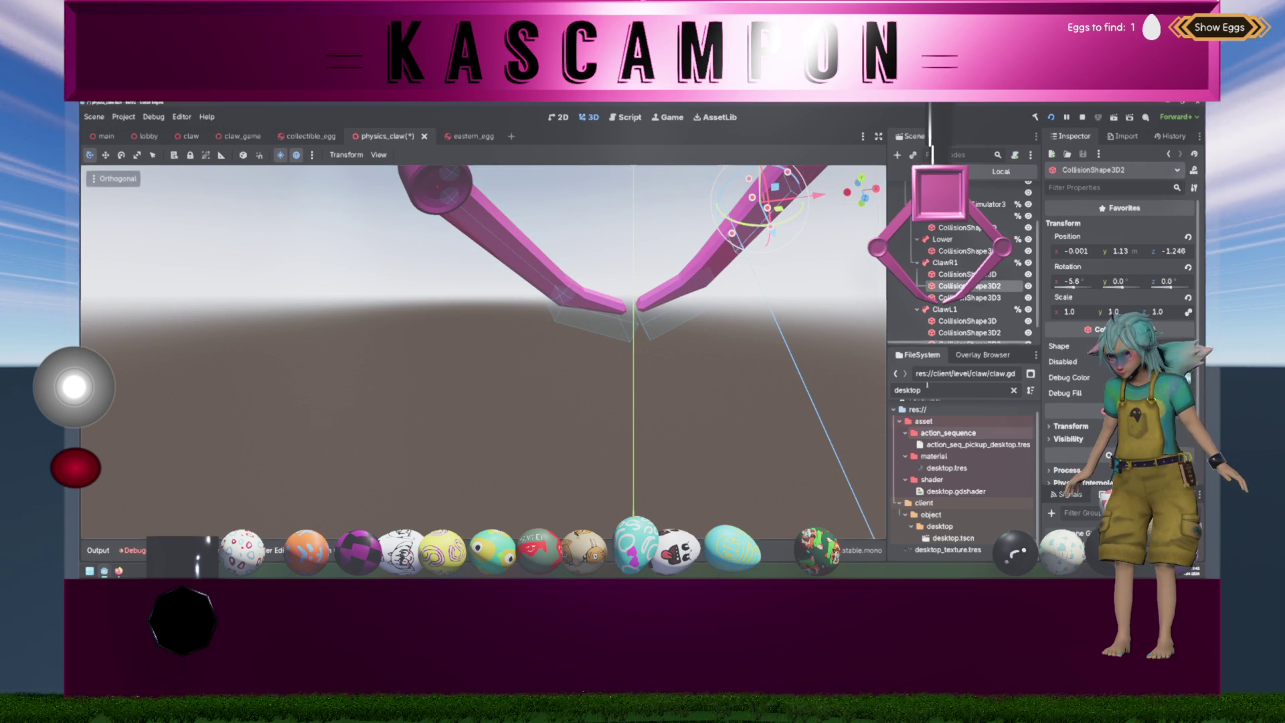
pyautogui.moveTo(709, 268)
pyautogui.mouseDown()
pyautogui.moveTo(711, 356)
pyautogui.moveTo(726, 352)
pyautogui.moveTo(704, 402)
pyautogui.mouseUp()
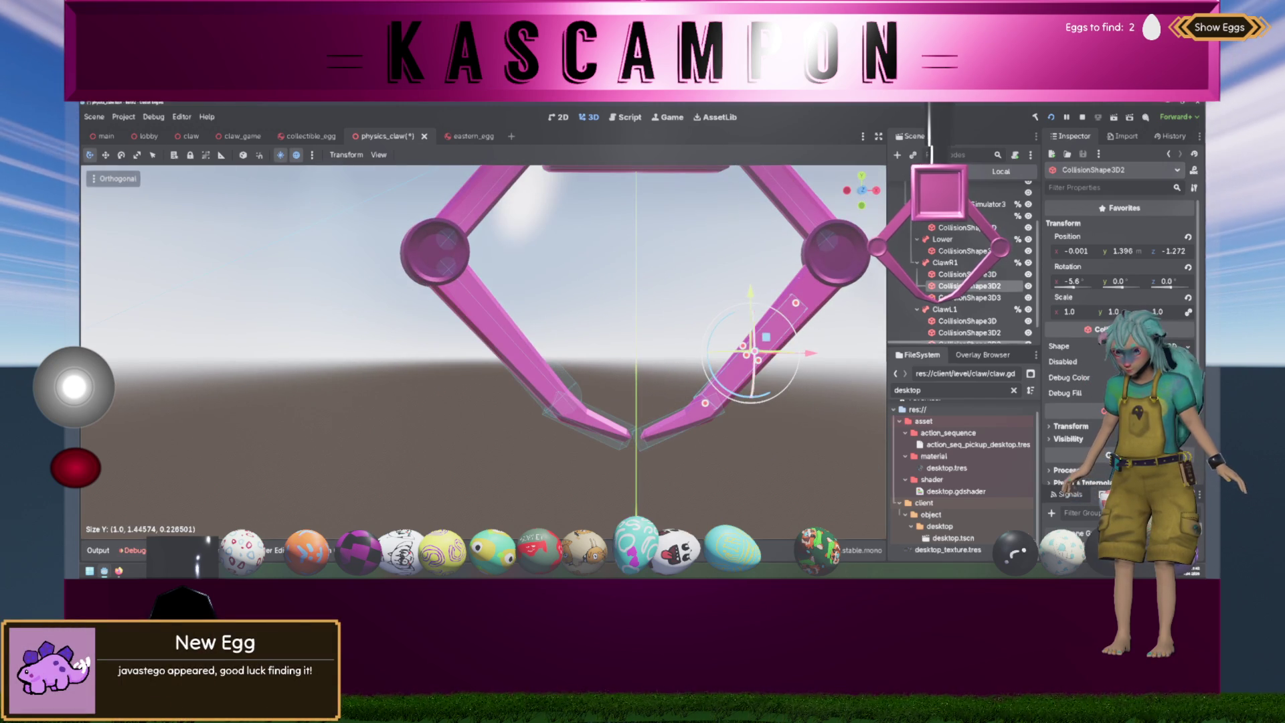
pyautogui.press('KP_1')
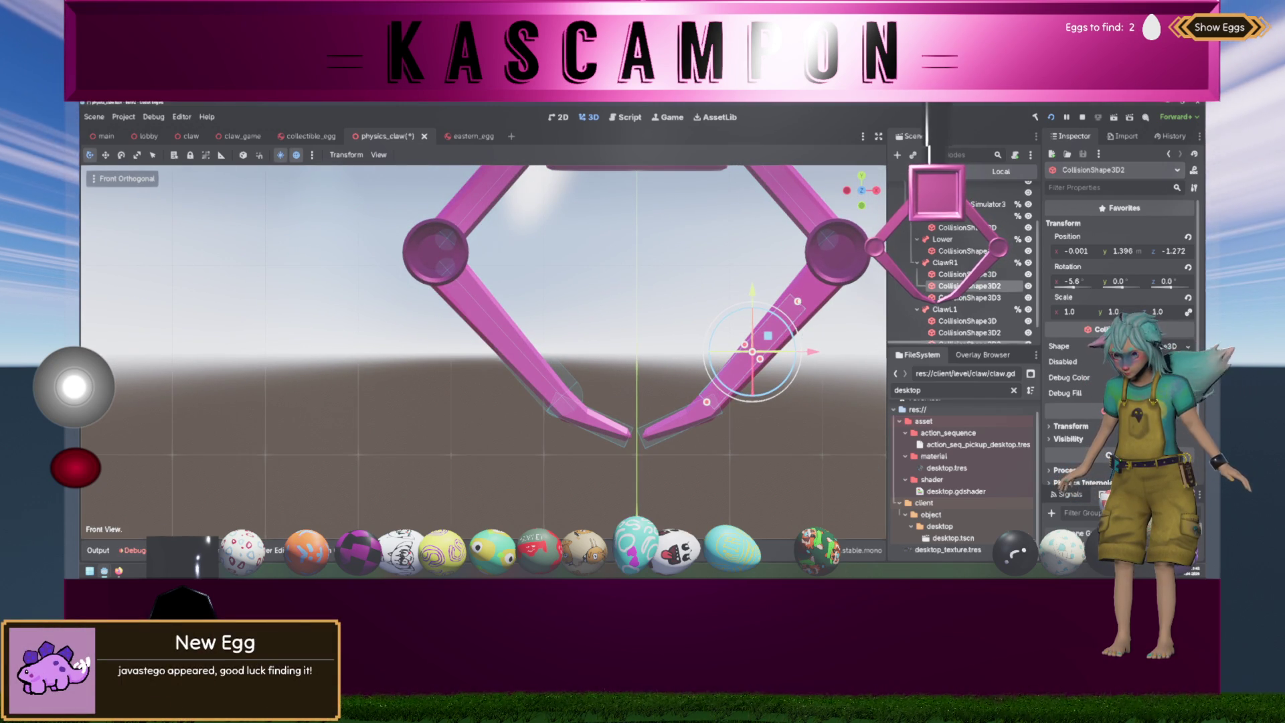
pyautogui.moveTo(797, 301)
pyautogui.mouseDown()
pyautogui.moveTo(832, 269)
pyautogui.moveTo(789, 320)
pyautogui.moveTo(799, 304)
pyautogui.mouseUp()
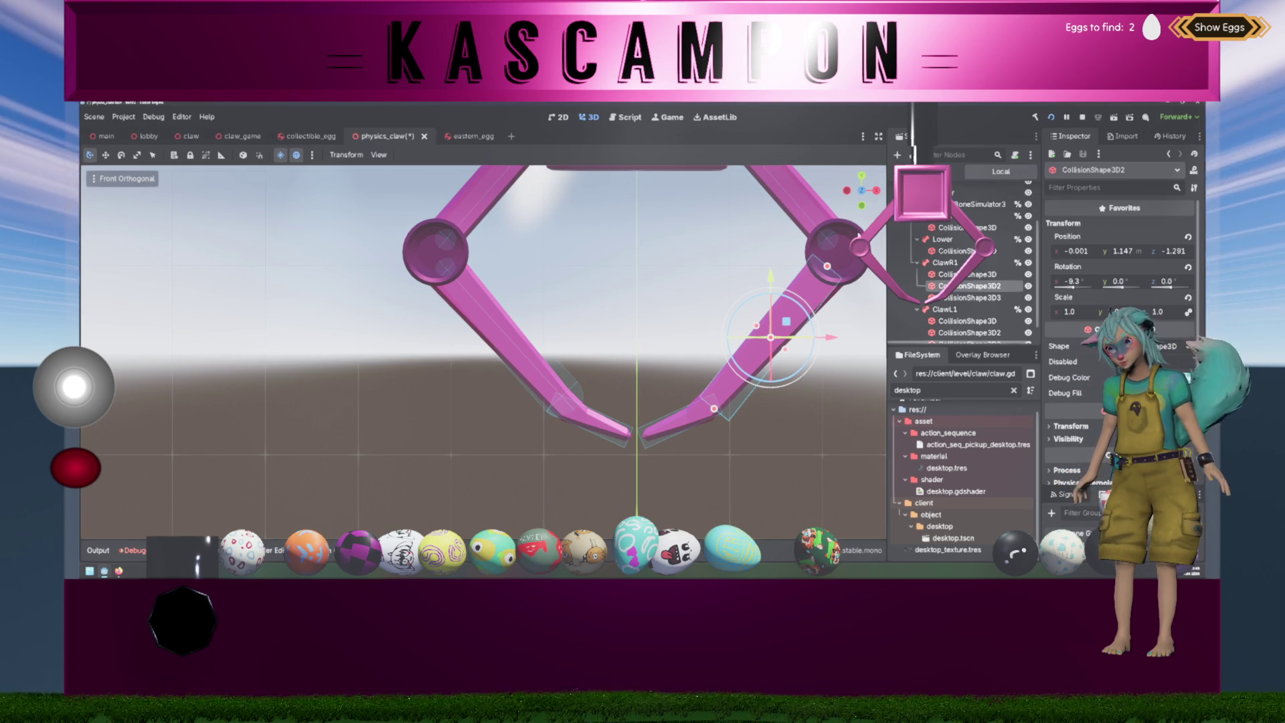
pyautogui.moveTo(828, 269)
pyautogui.mouseDown()
pyautogui.moveTo(858, 266)
pyautogui.moveTo(817, 256)
pyautogui.mouseUp()
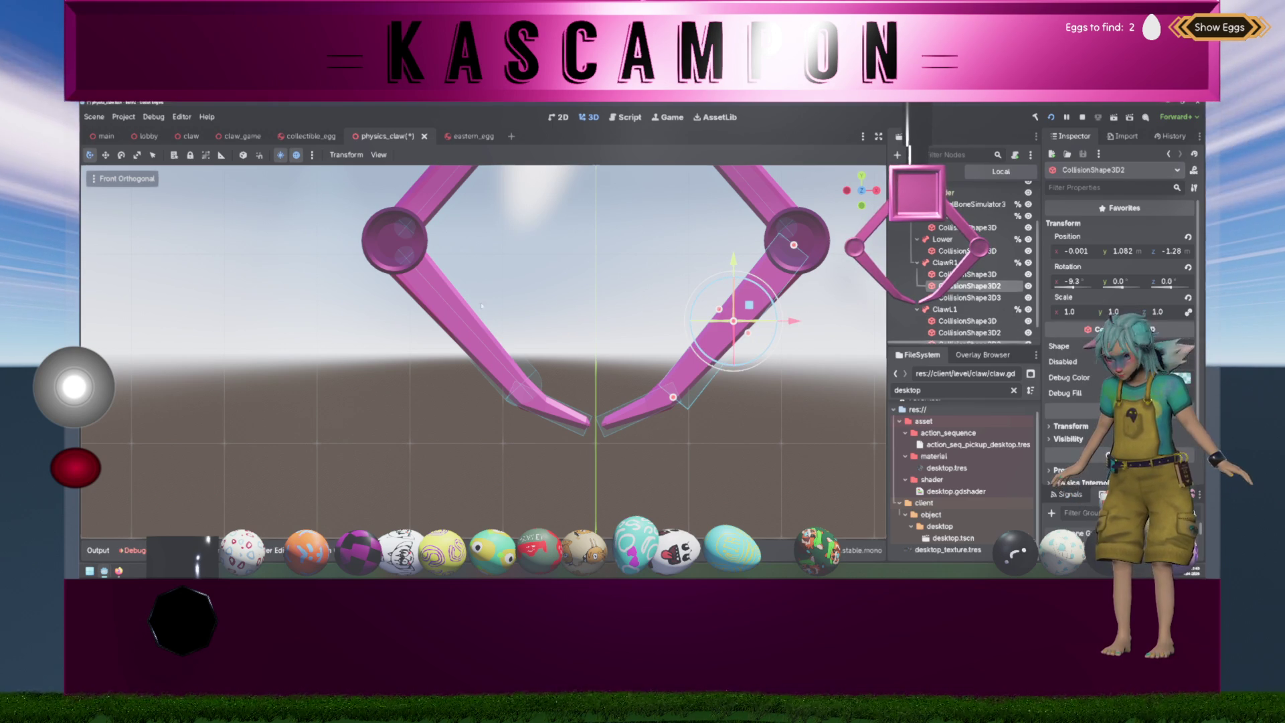
pyautogui.click(493, 348)
pyautogui.scroll(-2, 984, 297)
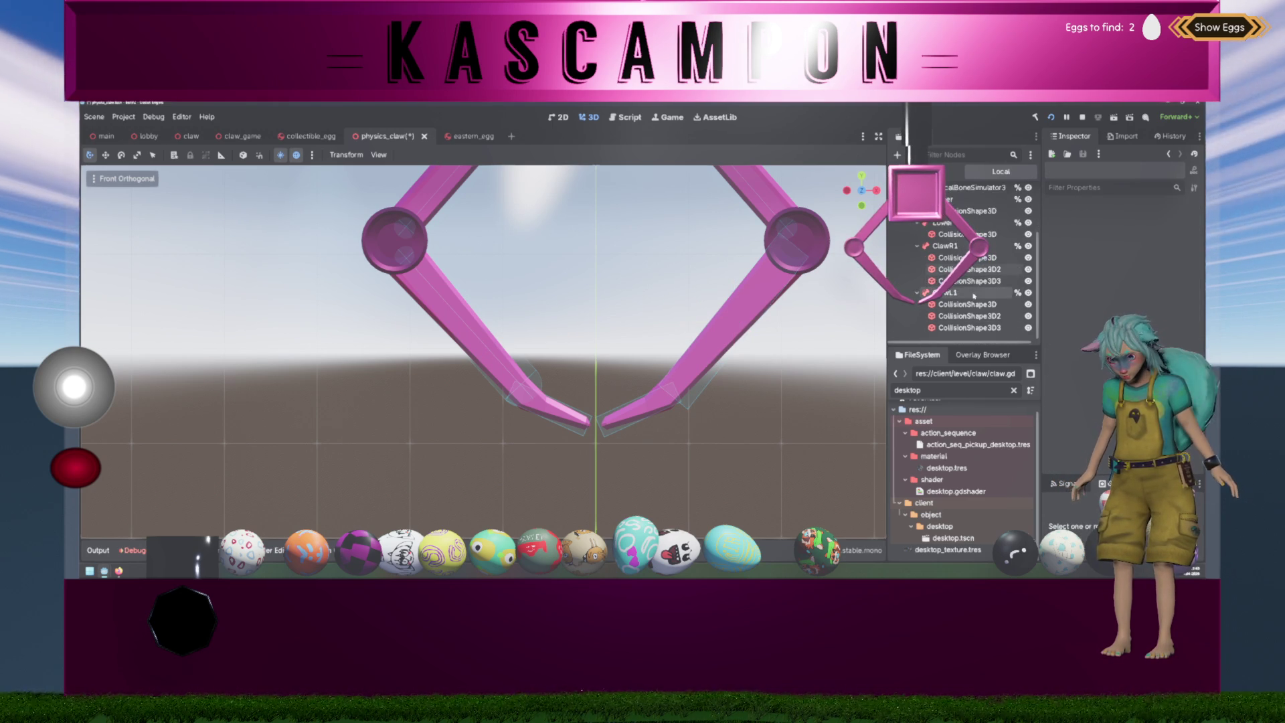
# - Resize, tilt slightly, and shorten the left arm's collision box to fit the arm
pyautogui.click(991, 316)
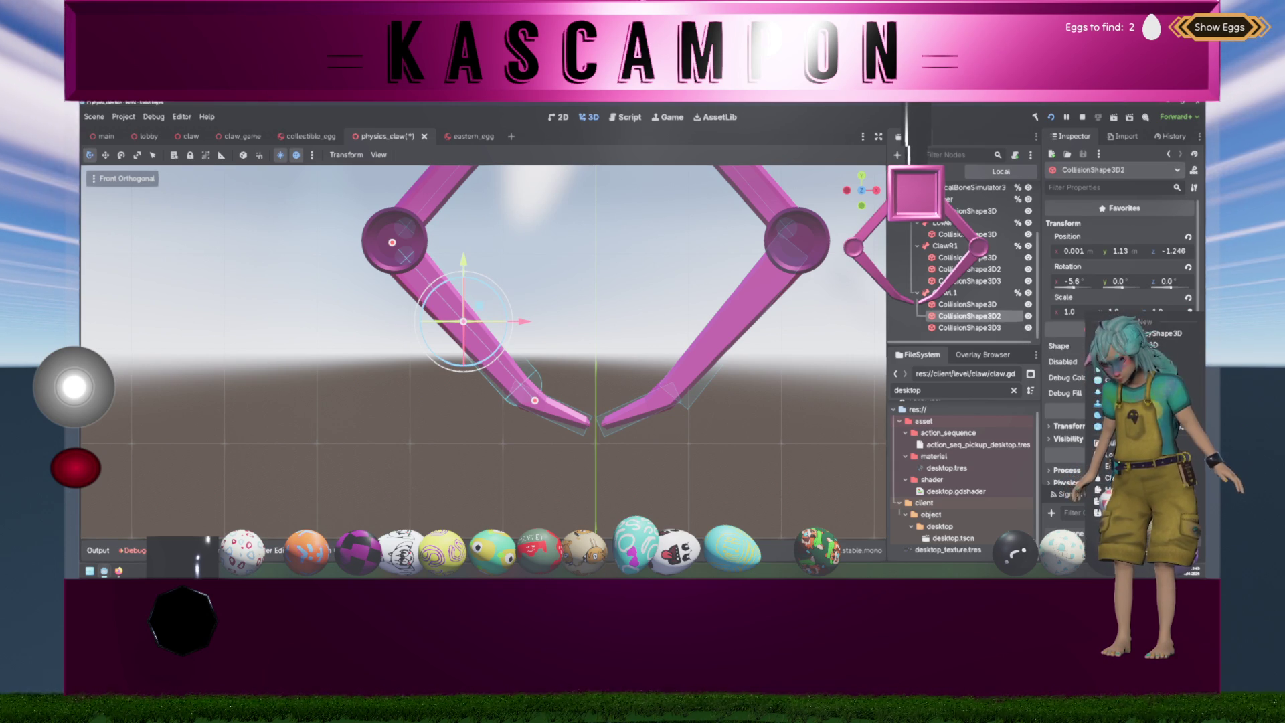
pyautogui.click(1161, 333)
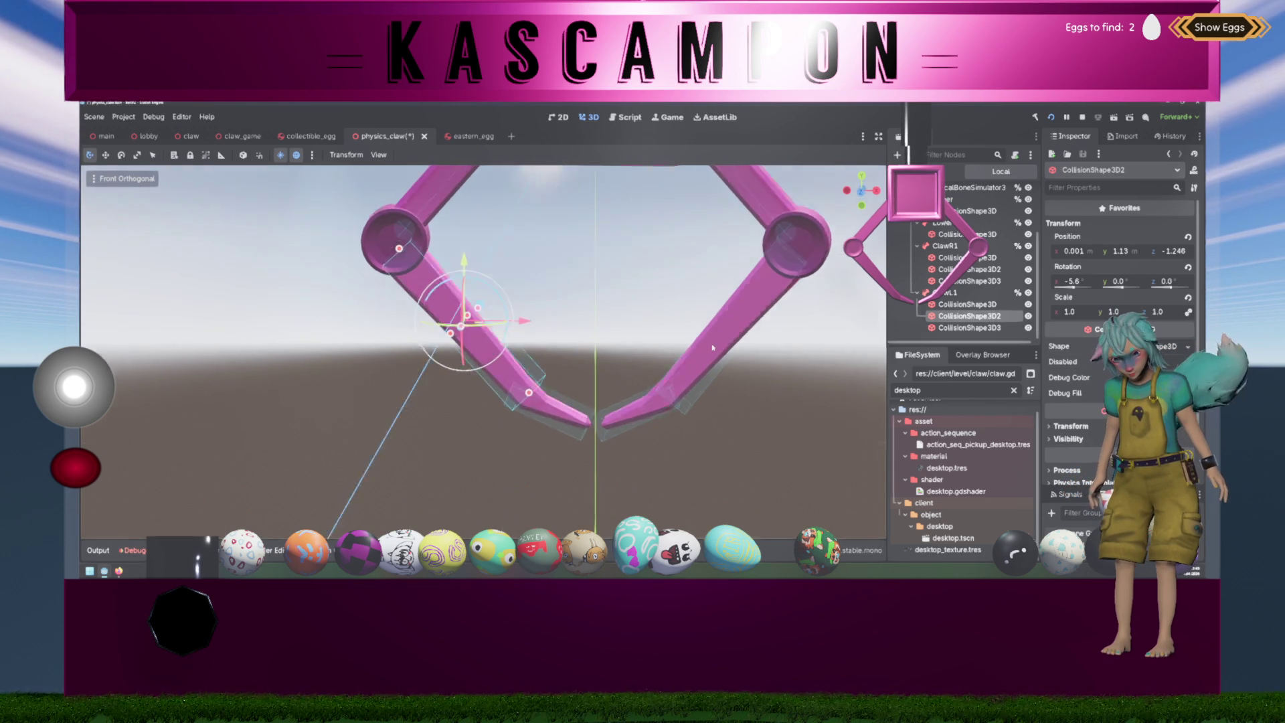
pyautogui.press('KP_1')
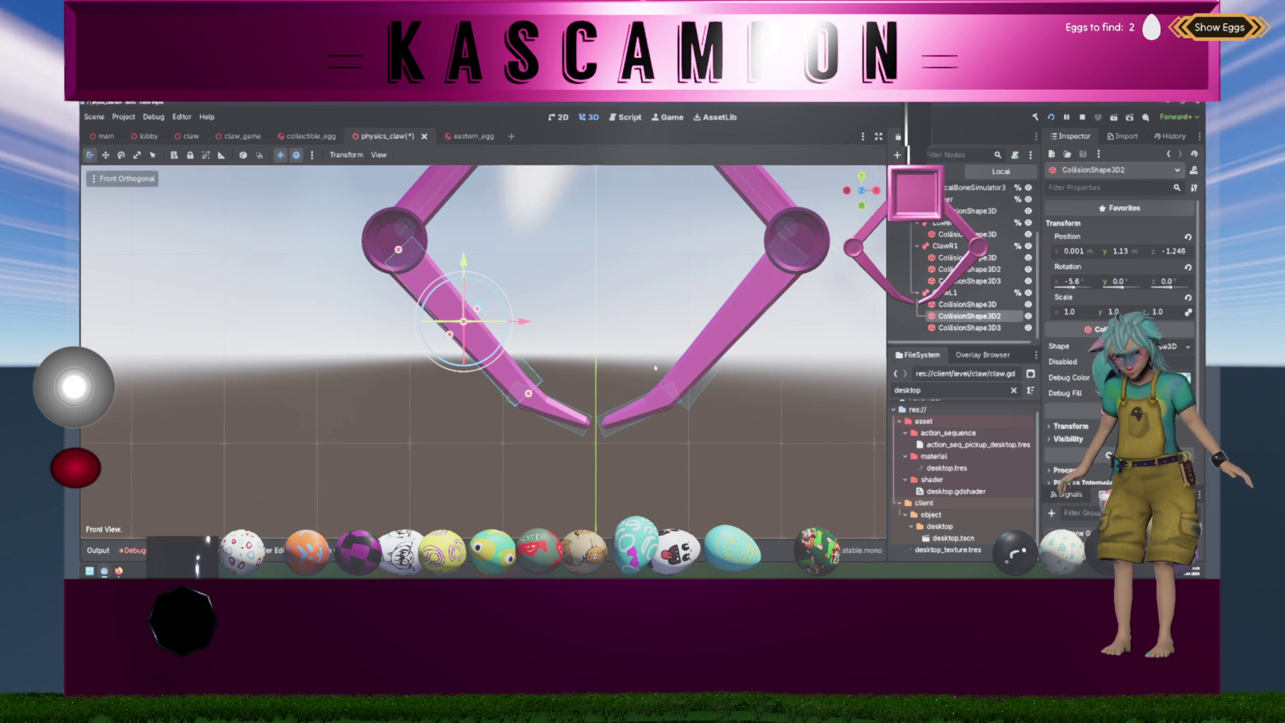
pyautogui.moveTo(477, 308); pyautogui.dragTo(475, 308)
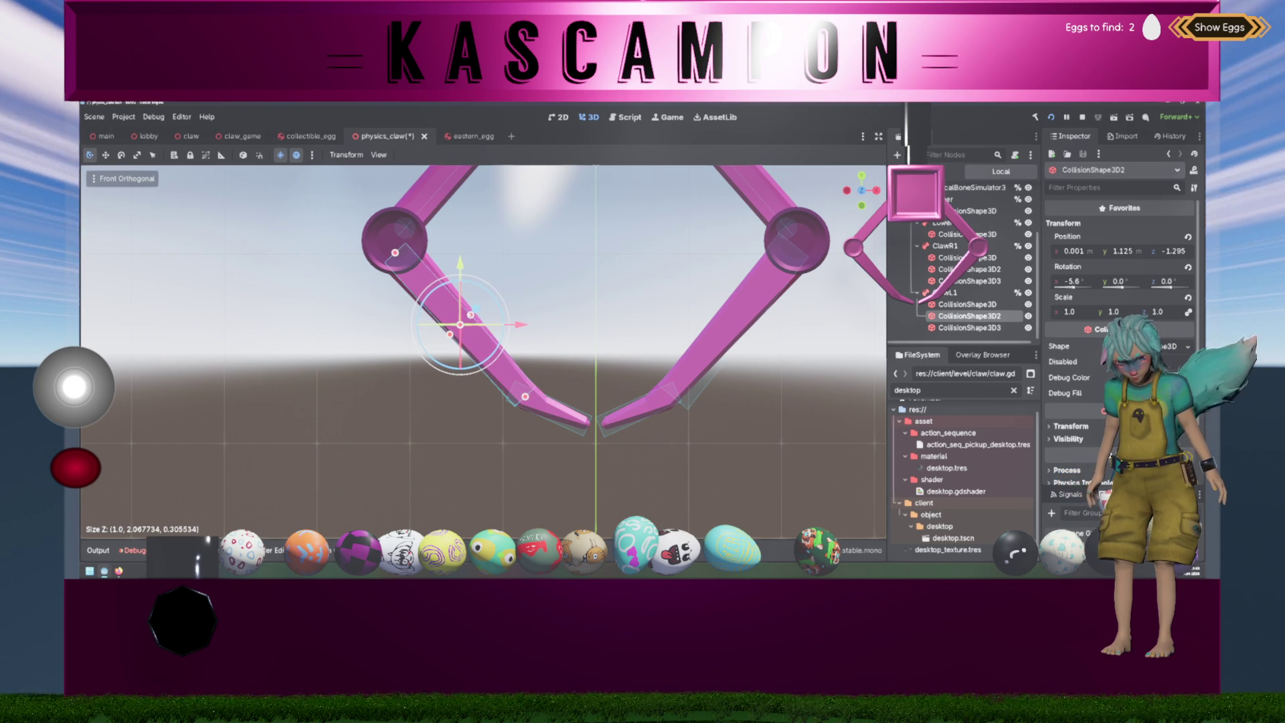
pyautogui.scroll(4, 386, 297)
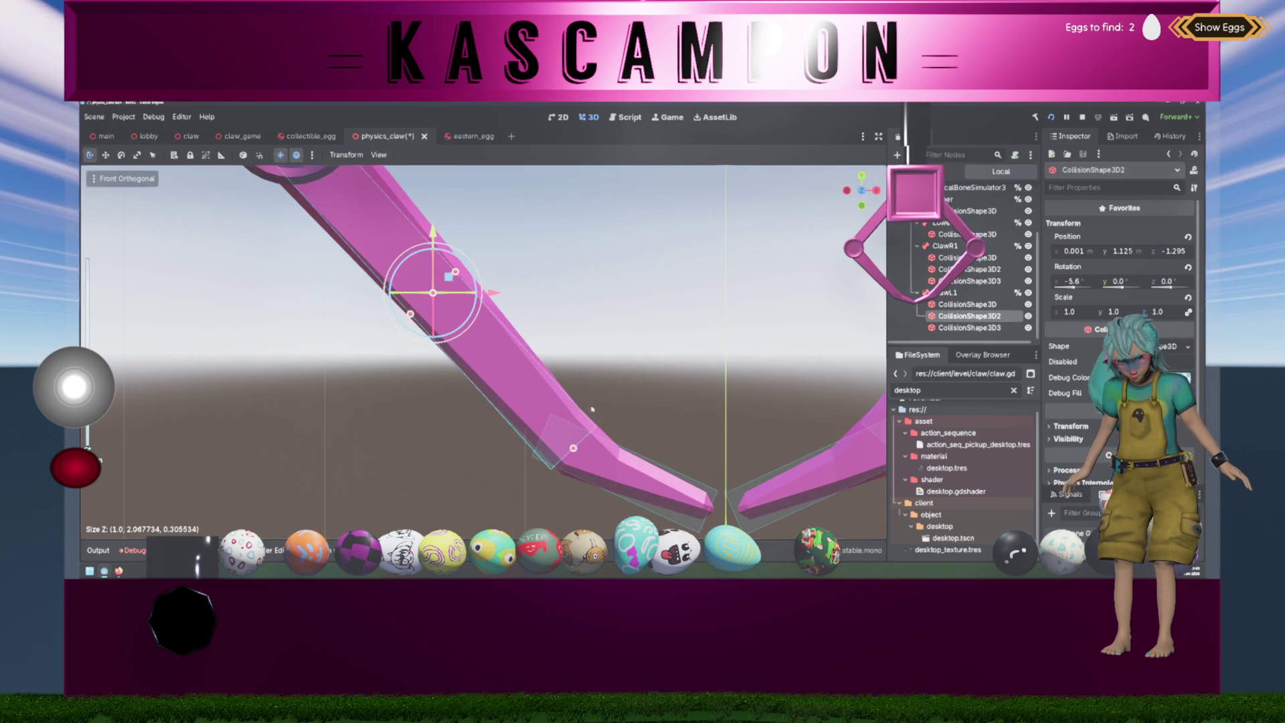
pyautogui.scroll(-1, 481, 334)
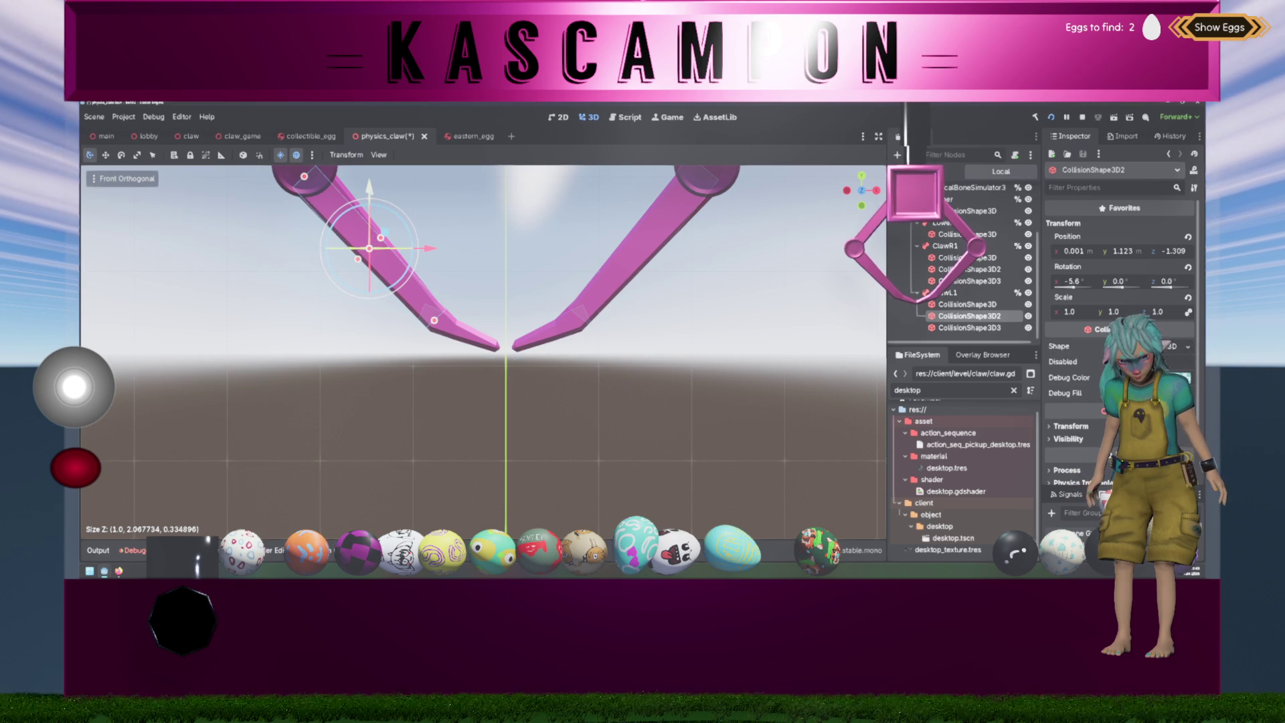
pyautogui.moveTo(415, 242)
pyautogui.mouseDown()
pyautogui.moveTo(415, 232)
pyautogui.moveTo(392, 238)
pyautogui.mouseUp()
pyautogui.moveTo(447, 333); pyautogui.dragTo(441, 327)
pyautogui.click(685, 332)
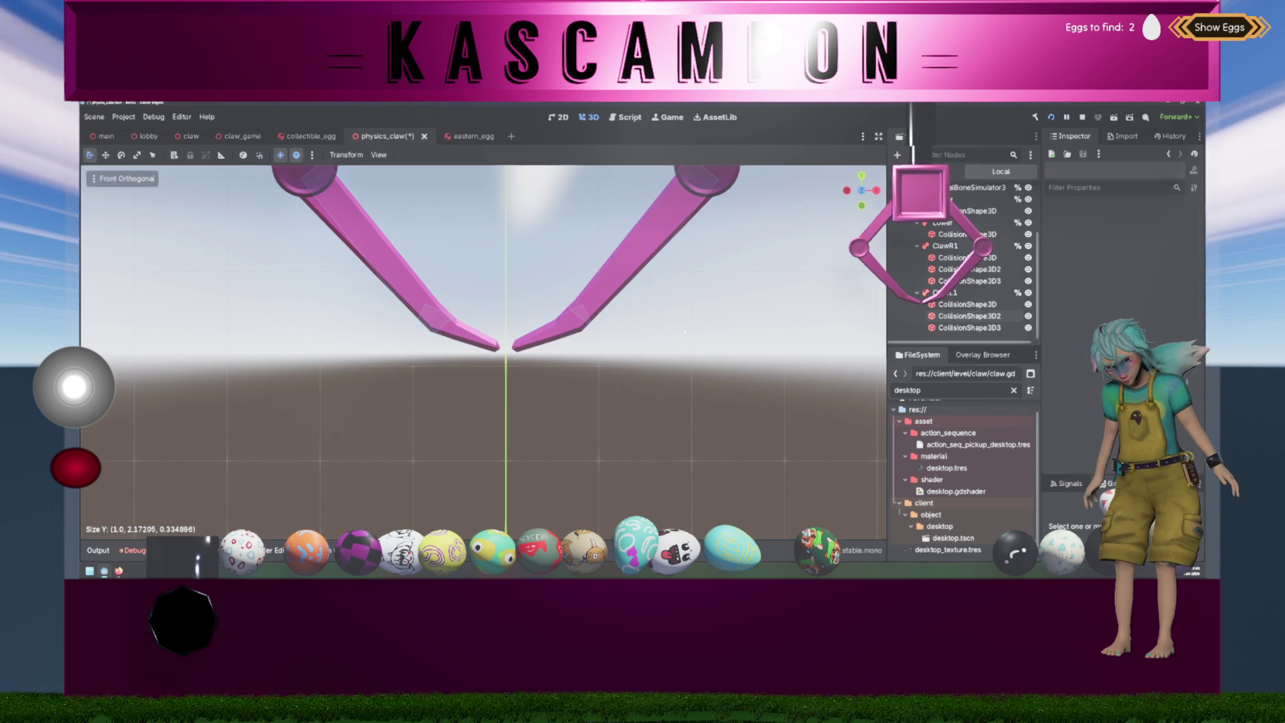
# - Tilt the right arm's collision box slightly, then save the physics_claw scene
pyautogui.click(660, 231)
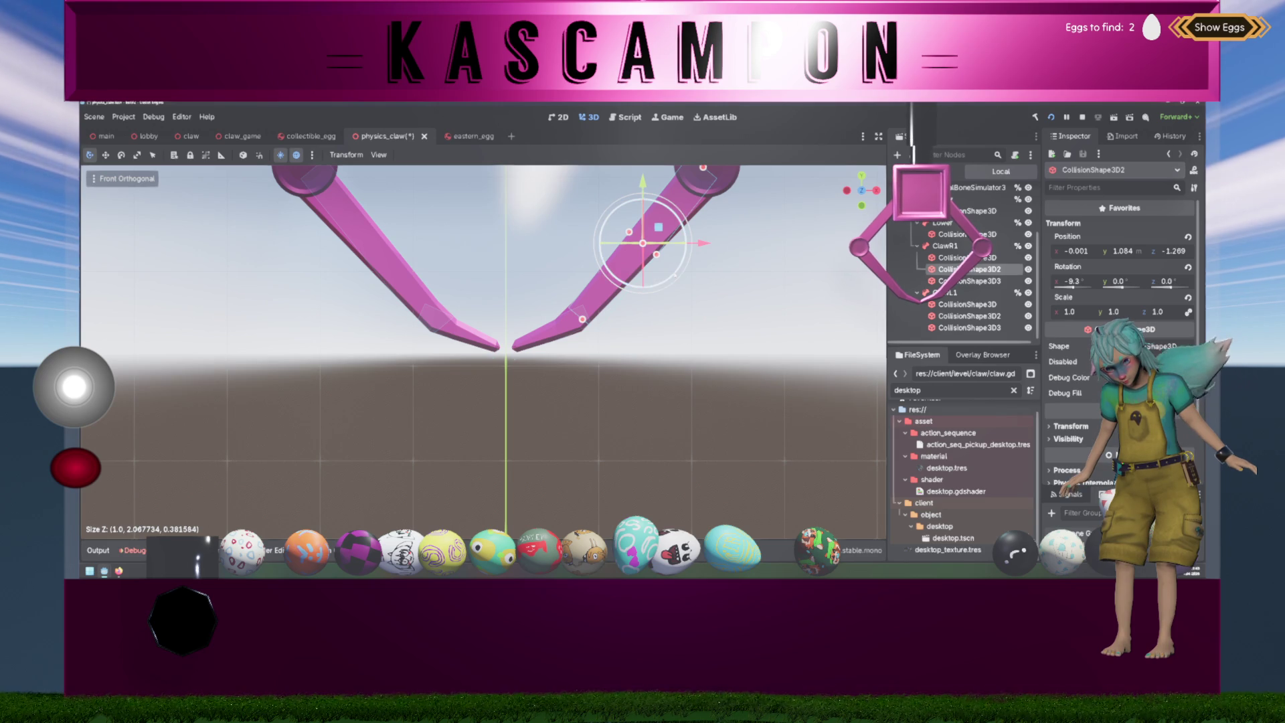
pyautogui.moveTo(674, 275); pyautogui.dragTo(676, 275)
pyautogui.click(728, 363)
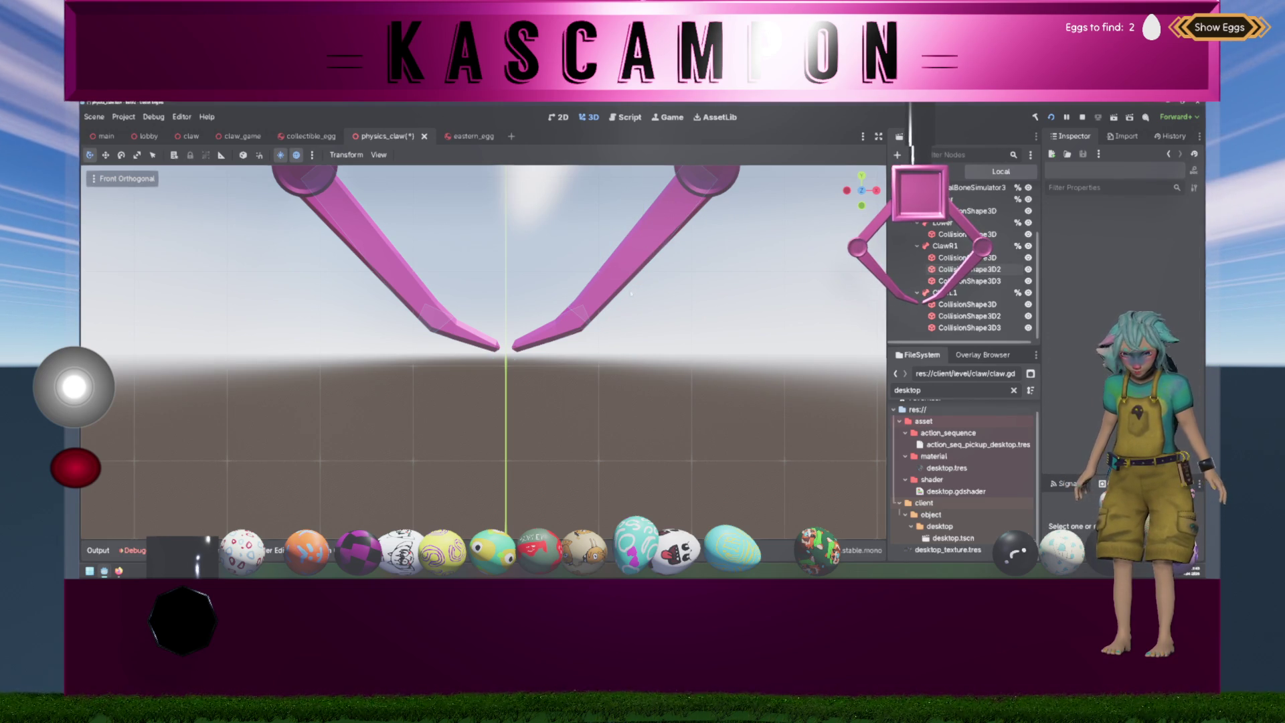
pyautogui.click(598, 320)
pyautogui.click(718, 370)
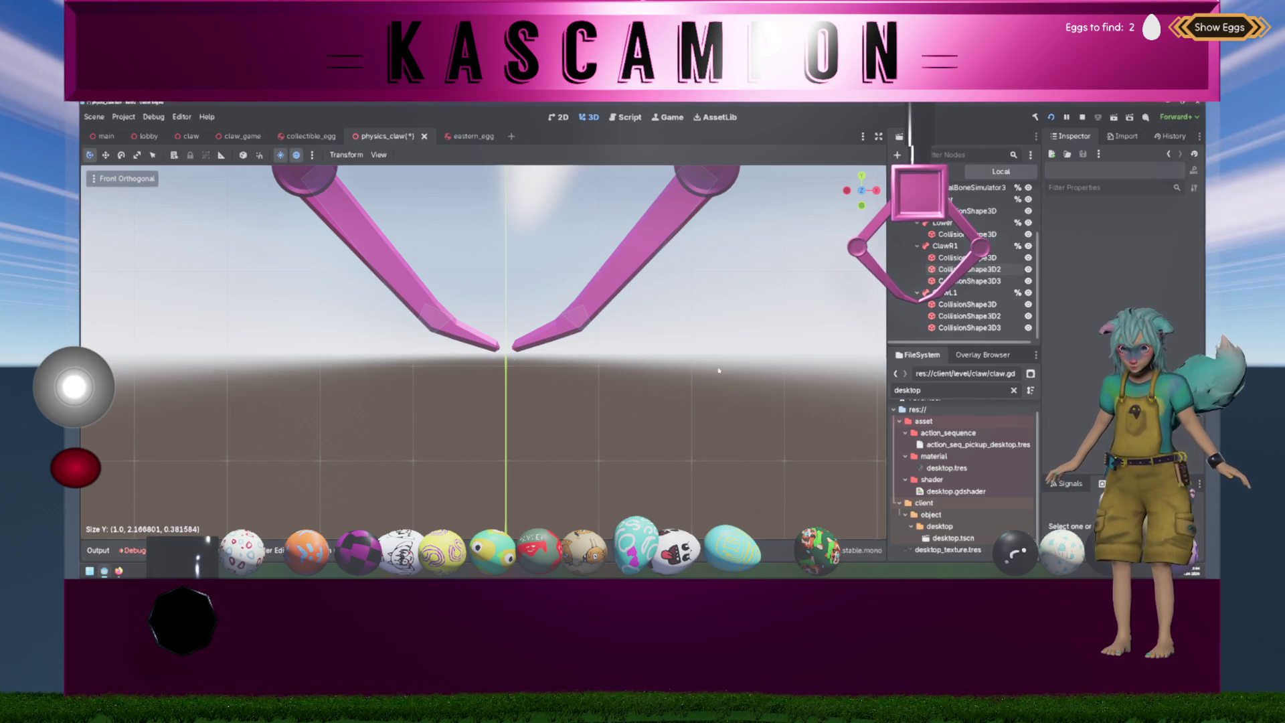
pyautogui.hotkey('ctrl', 's')
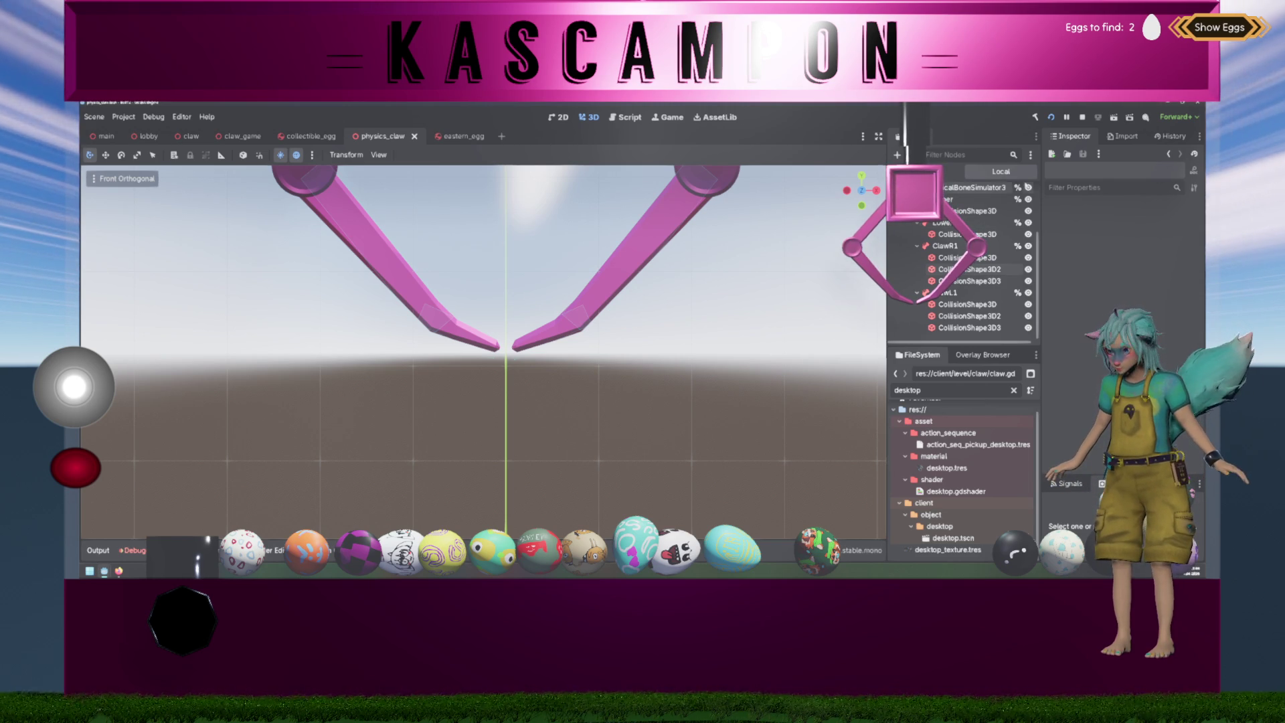
# - Run the project to test the adjusted claw collisions, then switch to the claw.gd script
pyautogui.click(1052, 117)
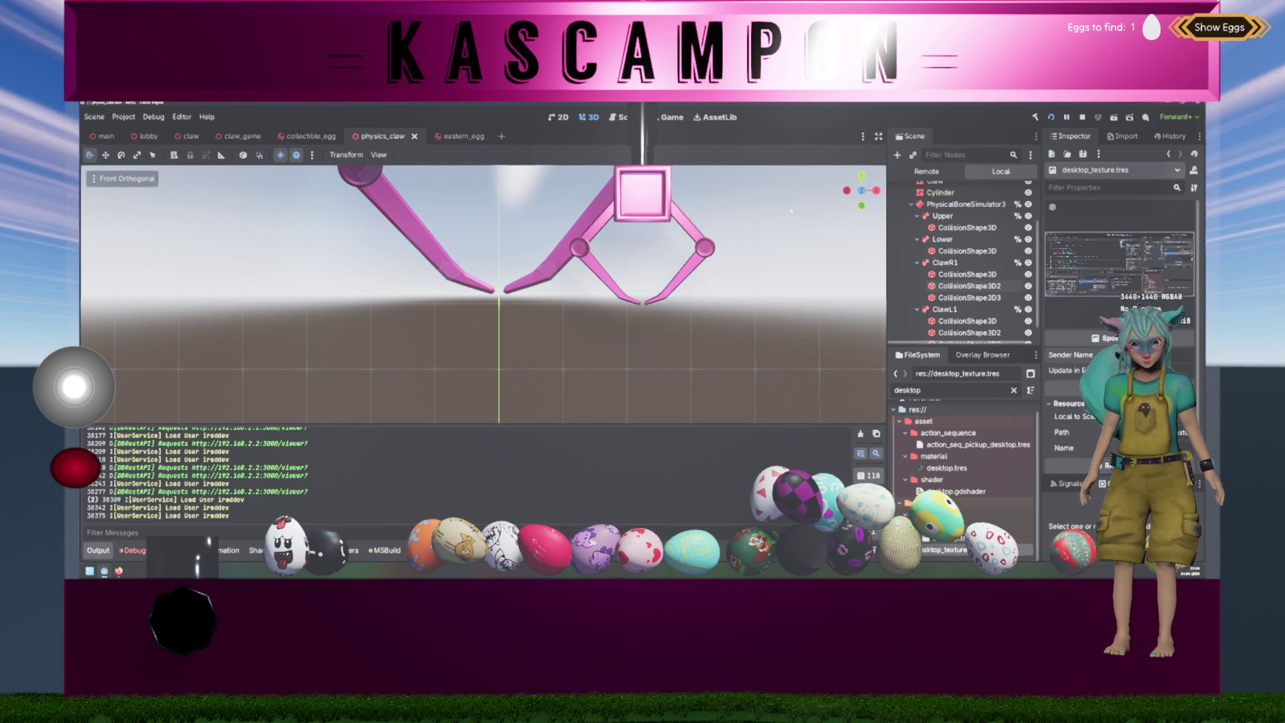
pyautogui.hotkey('ctrl', 'F3')
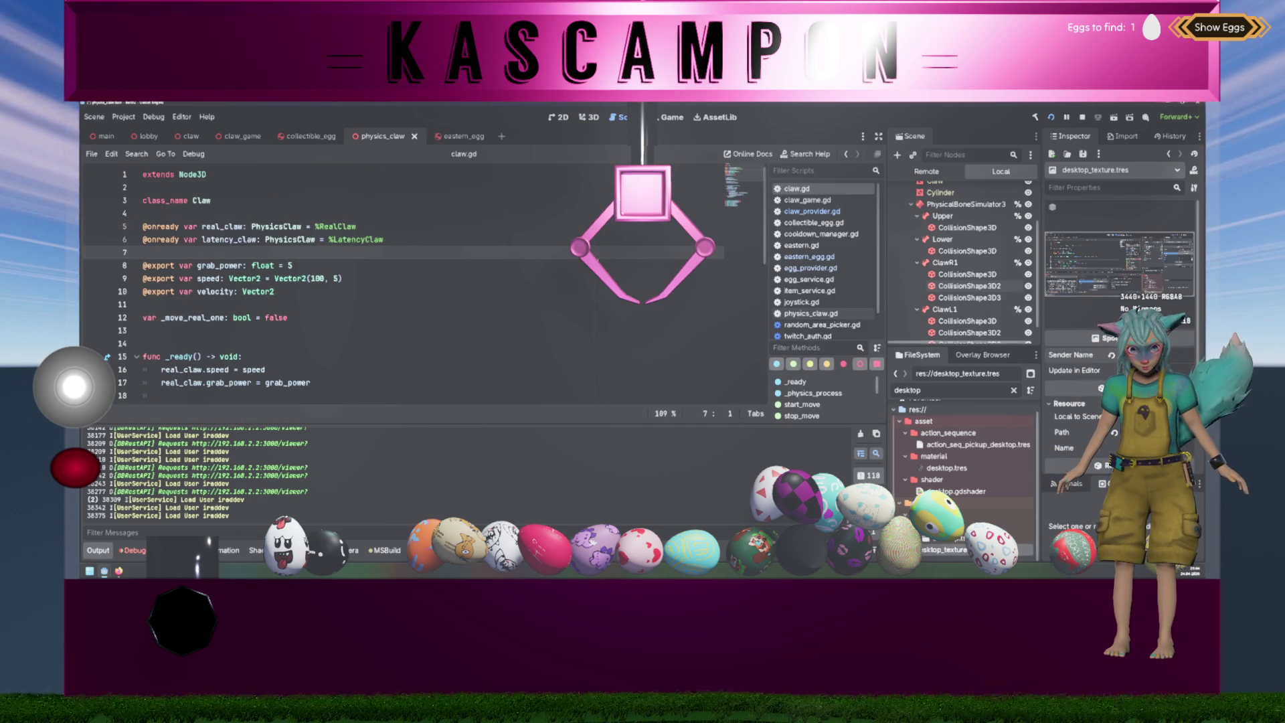
# - Scroll through claw.gd's _physics_process, start_move and stop_move to see how both claws move
pyautogui.scroll(-9, 422, 281)
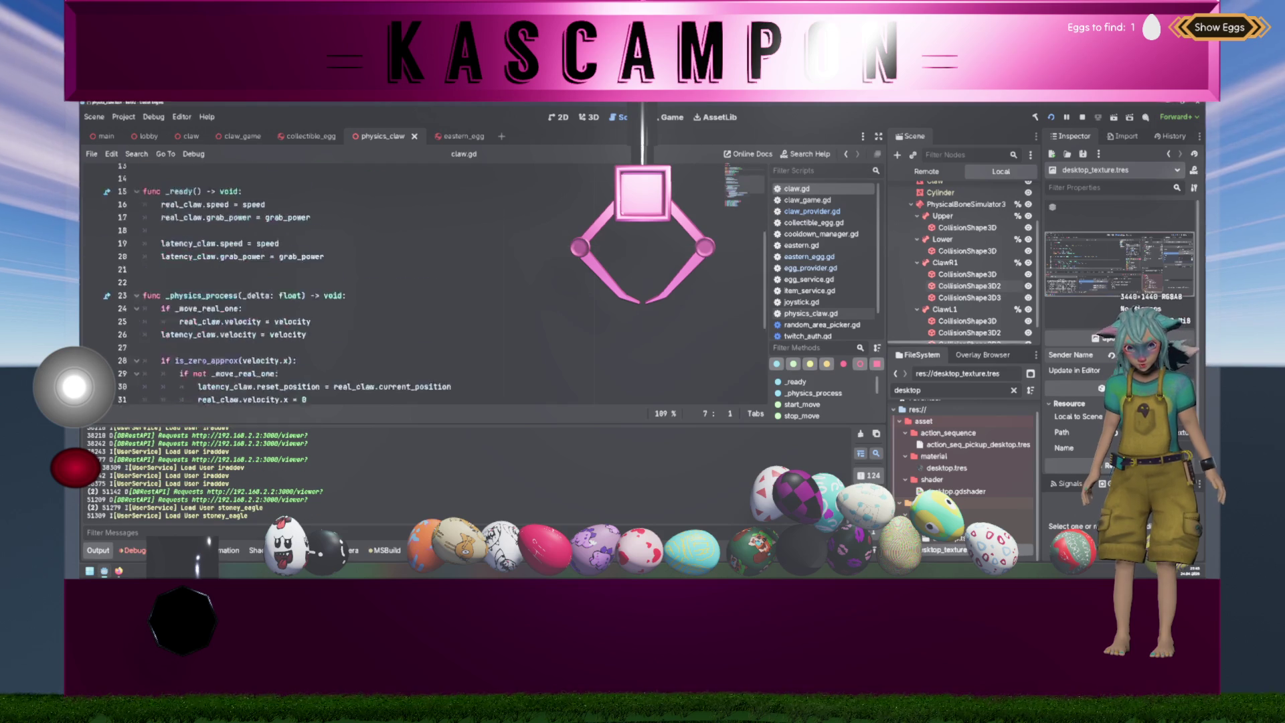
pyautogui.scroll(3, 422, 281)
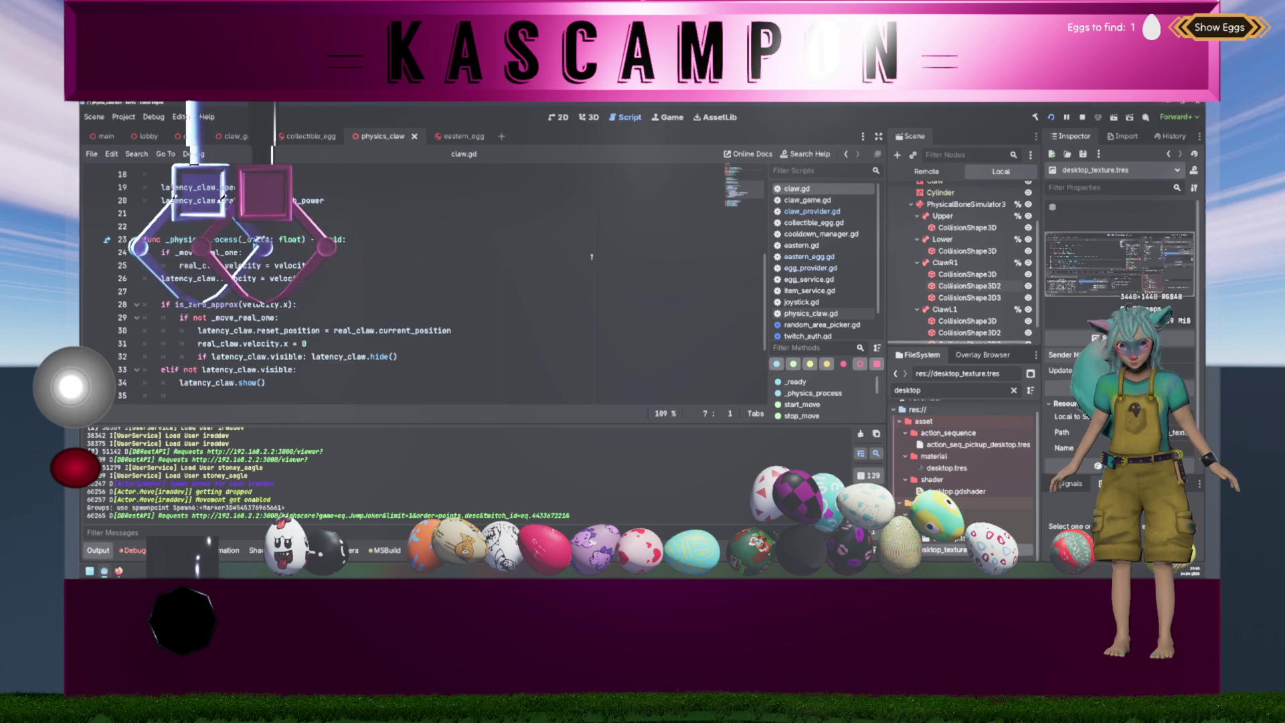
pyautogui.scroll(-3, 541, 289)
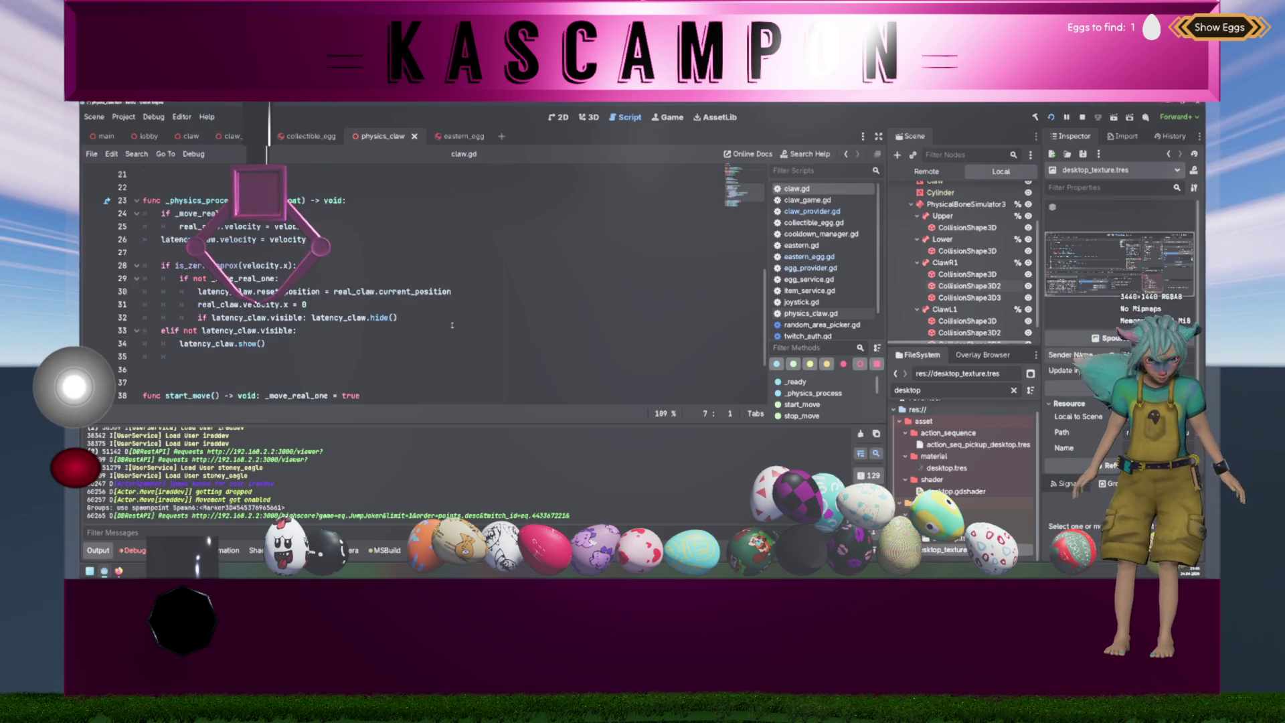
pyautogui.click(452, 325)
pyautogui.scroll(1, 452, 325)
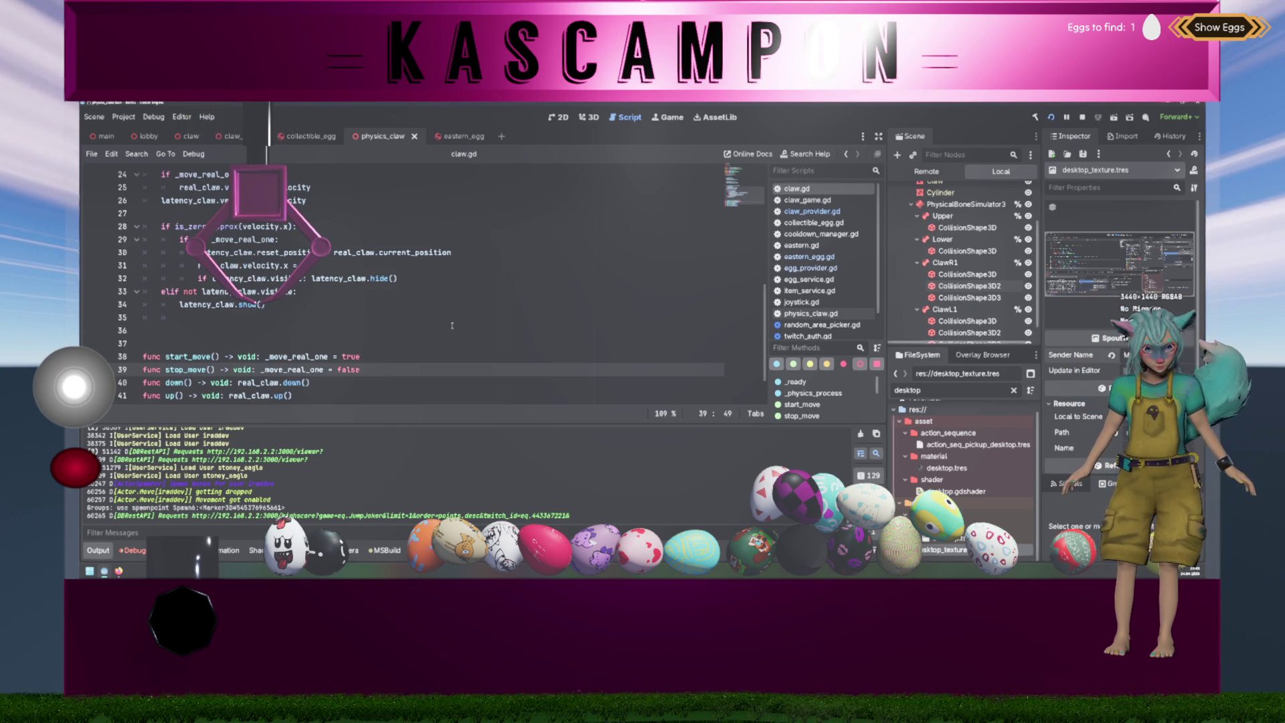
pyautogui.scroll(4, 438, 316)
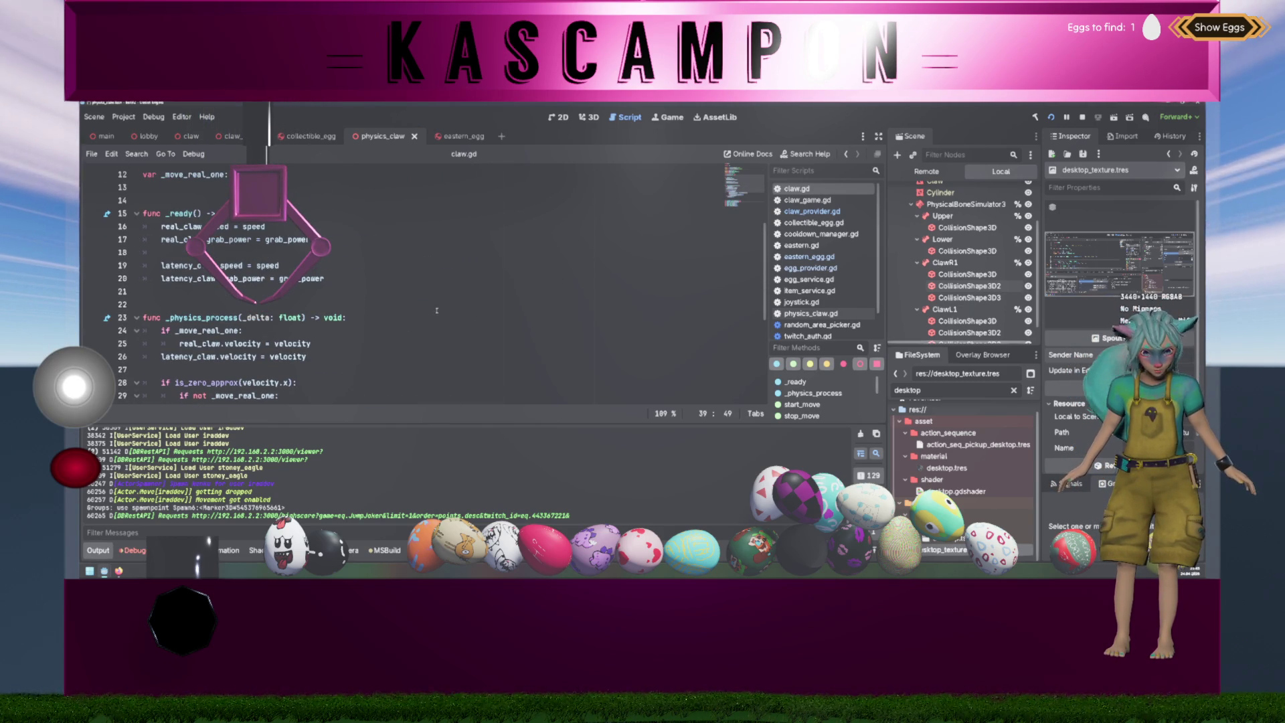
pyautogui.scroll(3, 936, 187)
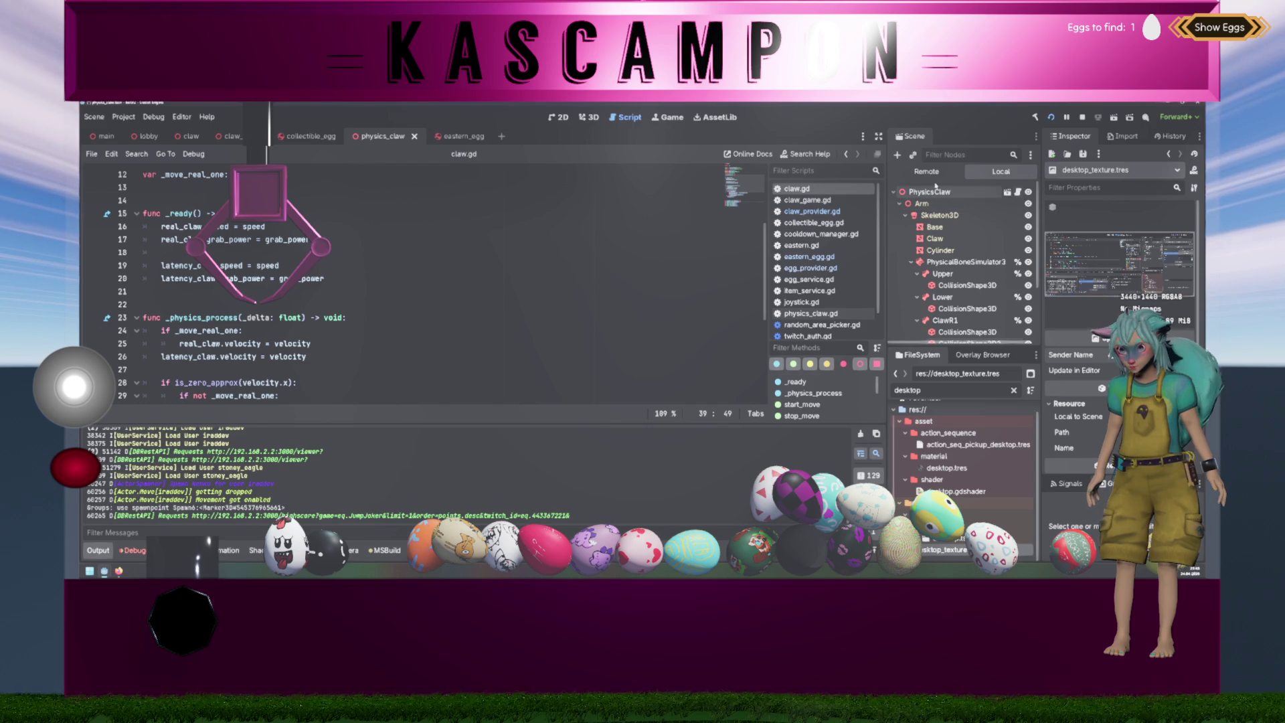
# - Open claw_game.gd and insert an extra blank line above func _on_start_moving
pyautogui.click(807, 199)
pyautogui.scroll(2, 387, 281)
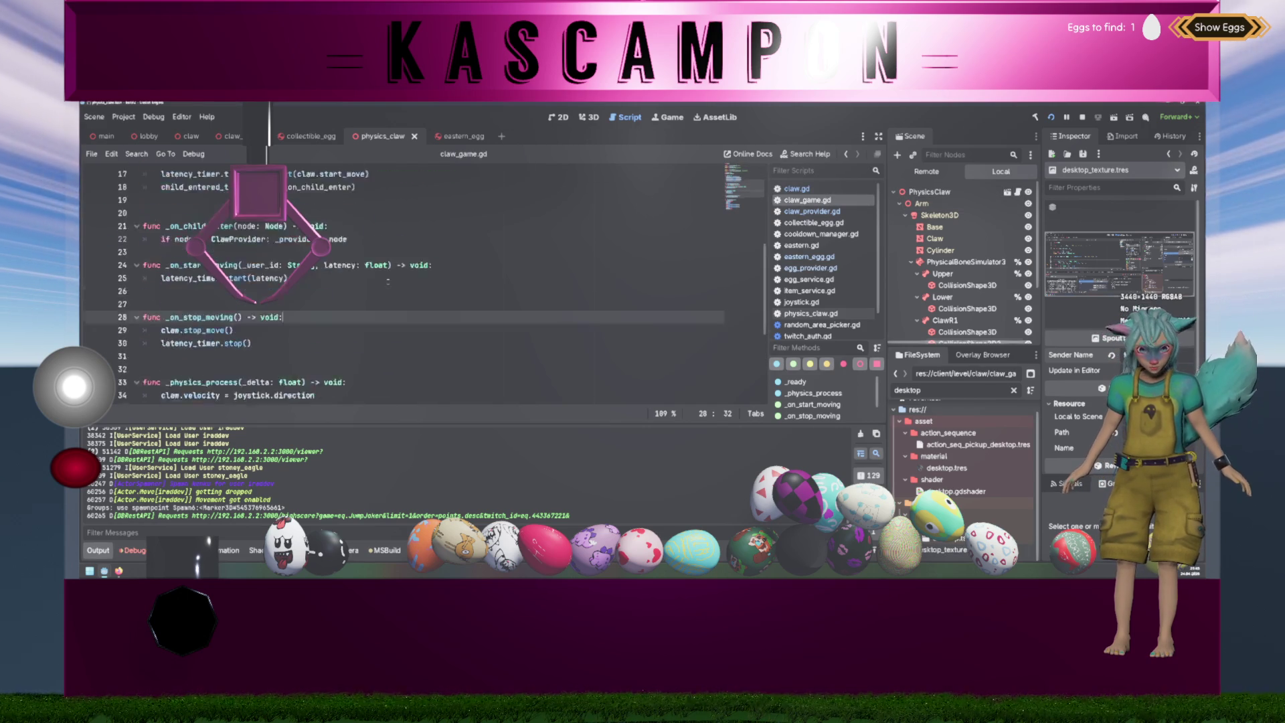
pyautogui.scroll(-1, 387, 281)
pyautogui.doubleClick(190, 317)
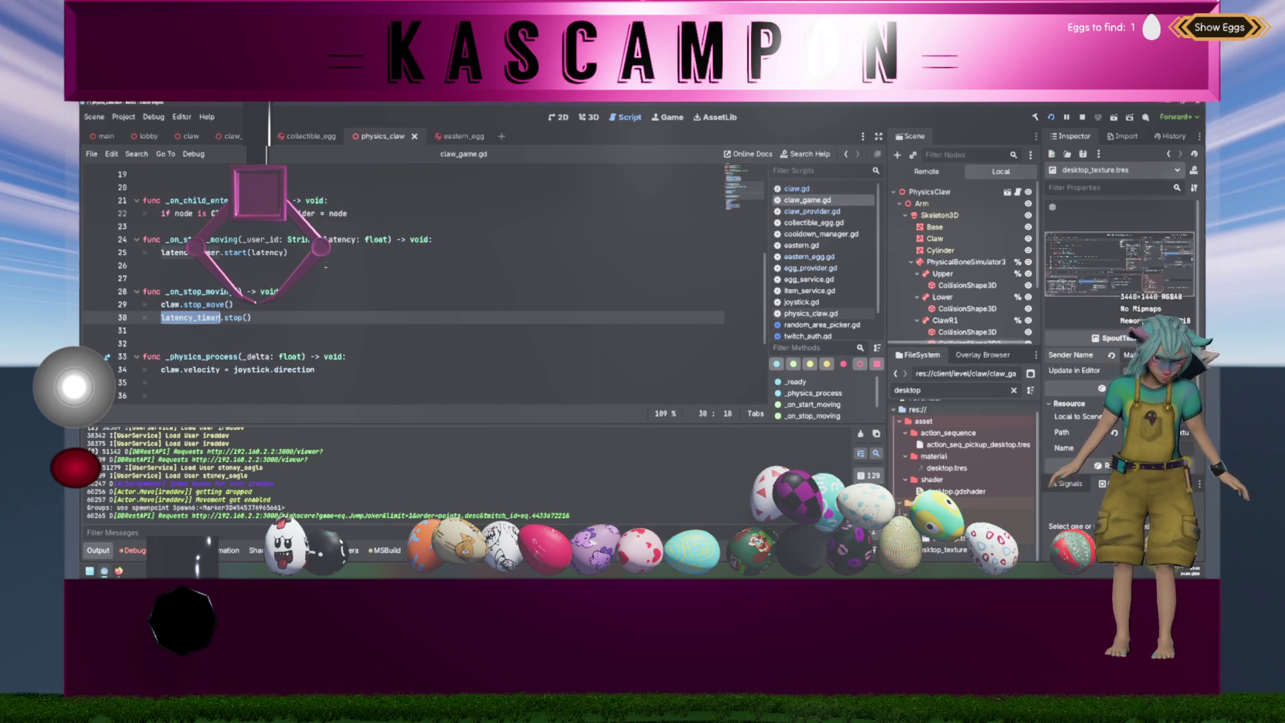
pyautogui.click(401, 226)
pyautogui.press('Return')
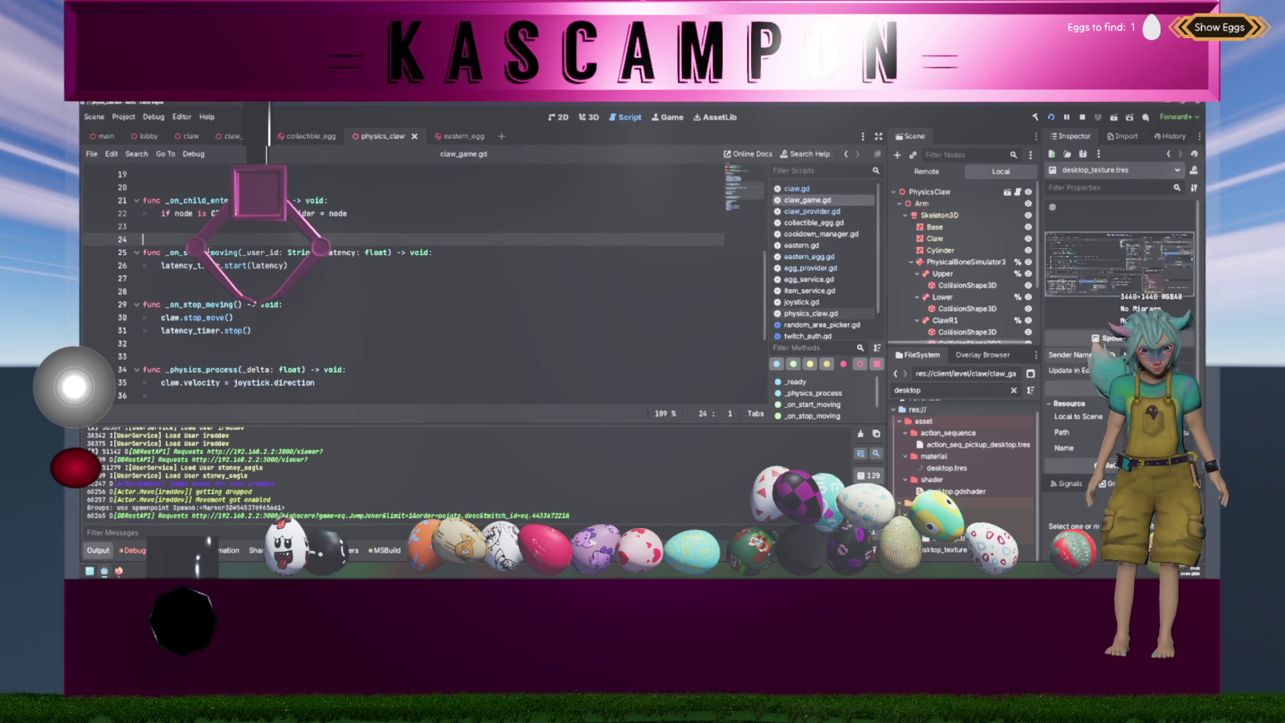
pyautogui.doubleClick(201, 252)
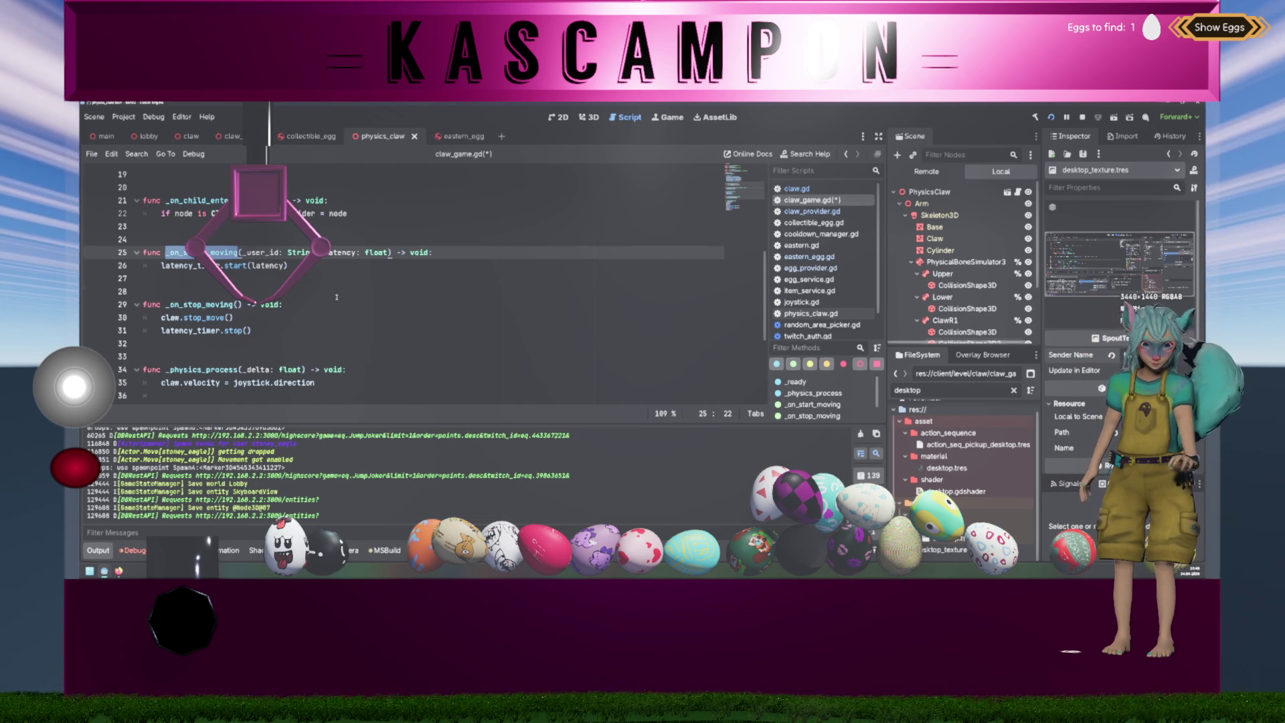
pyautogui.click(294, 291)
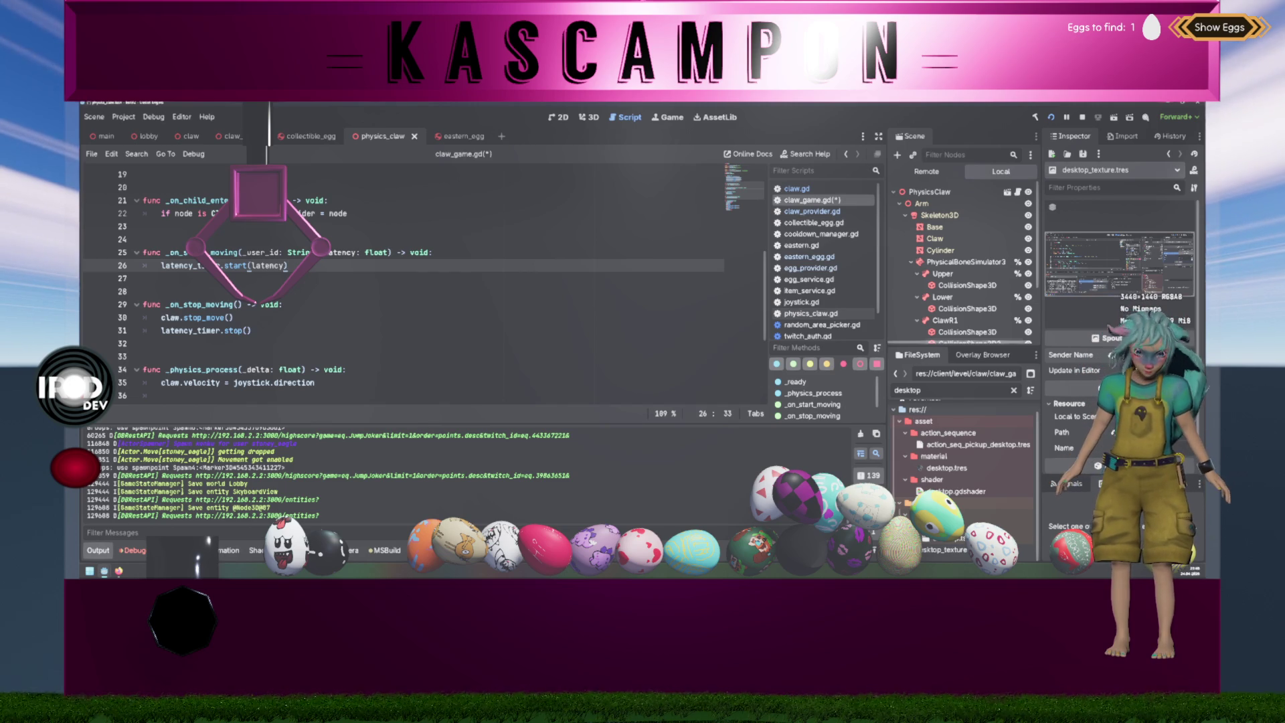
pyautogui.hotkey('shift', 'Up')
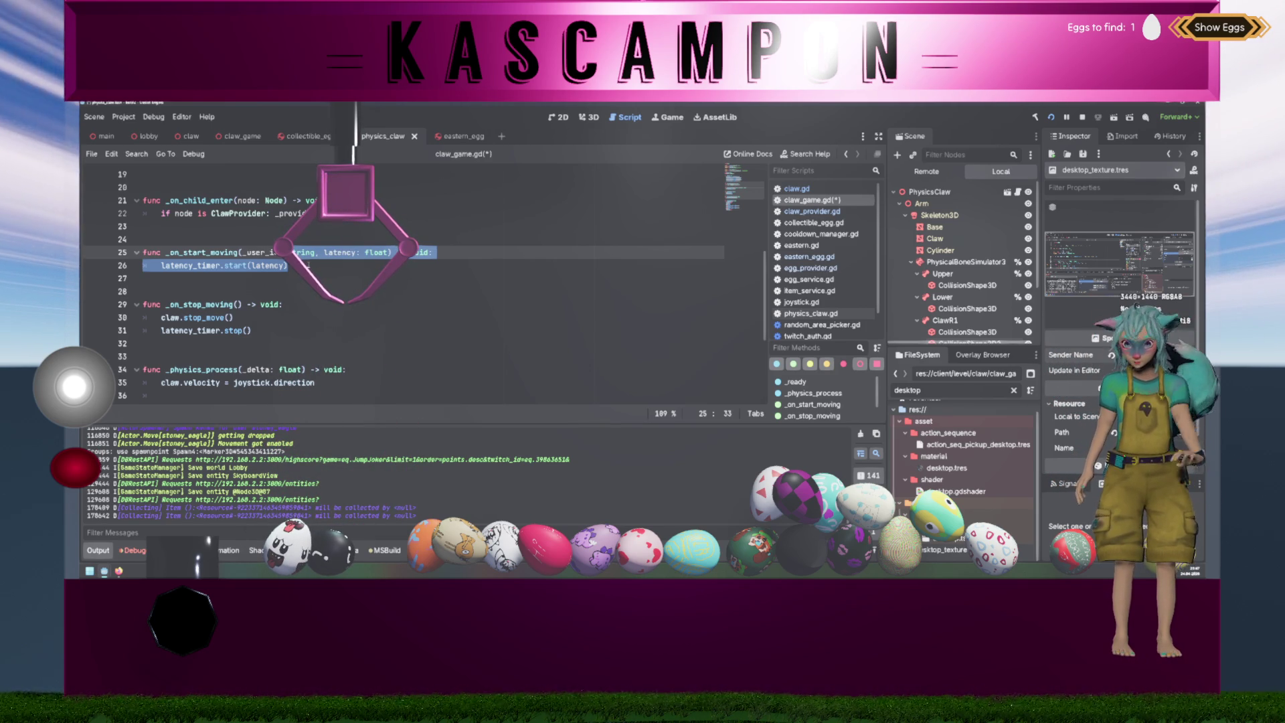
pyautogui.moveTo(310, 257)
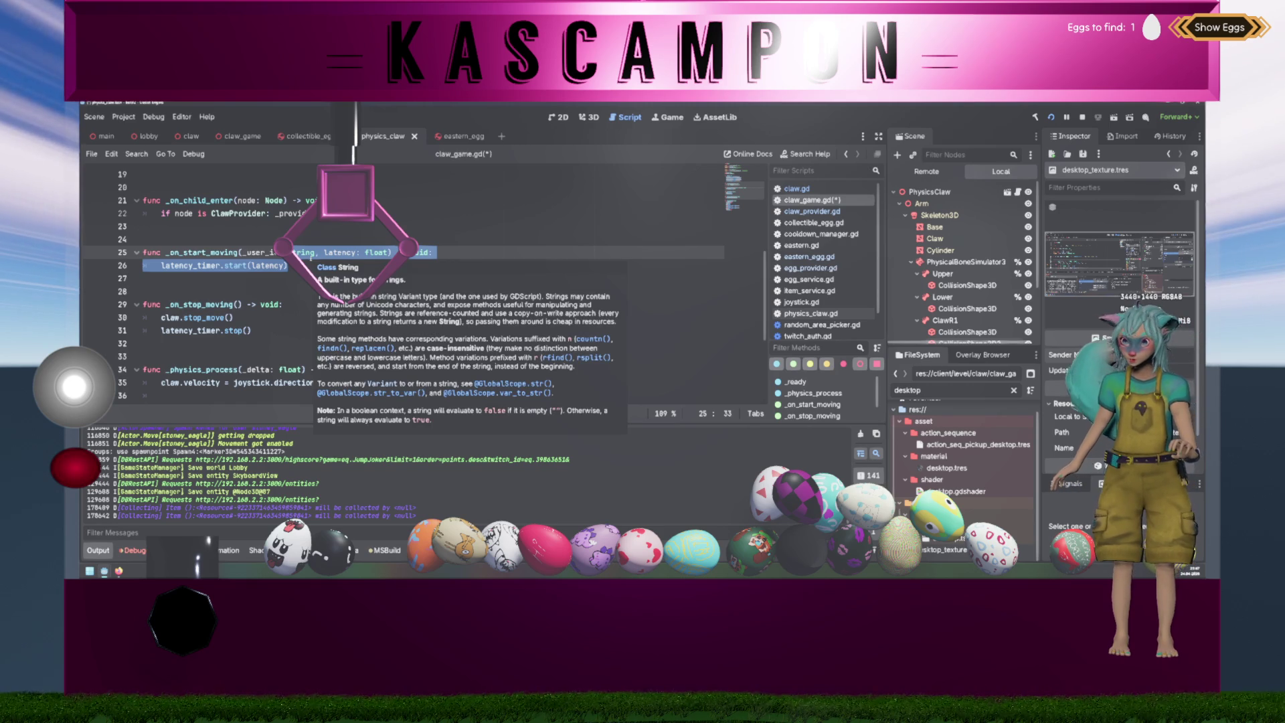
pyautogui.moveTo(289, 266); pyautogui.dragTo(82, 253)
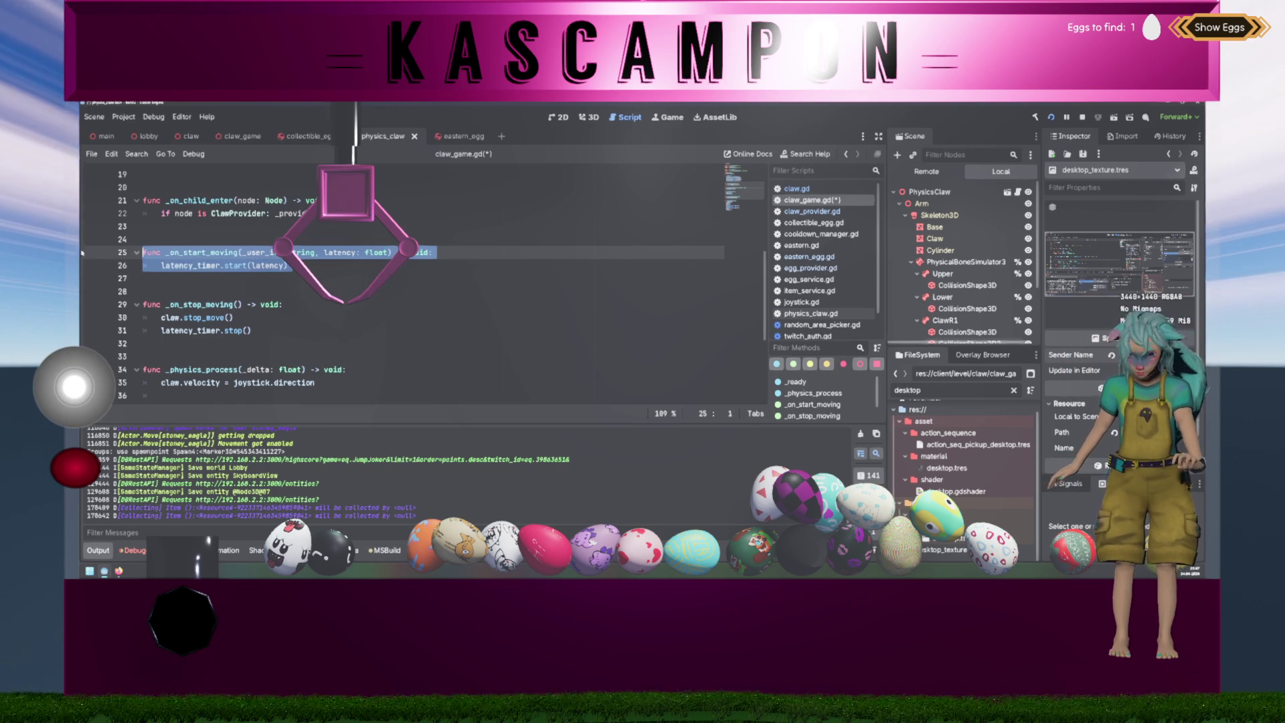
pyautogui.moveTo(302, 253)
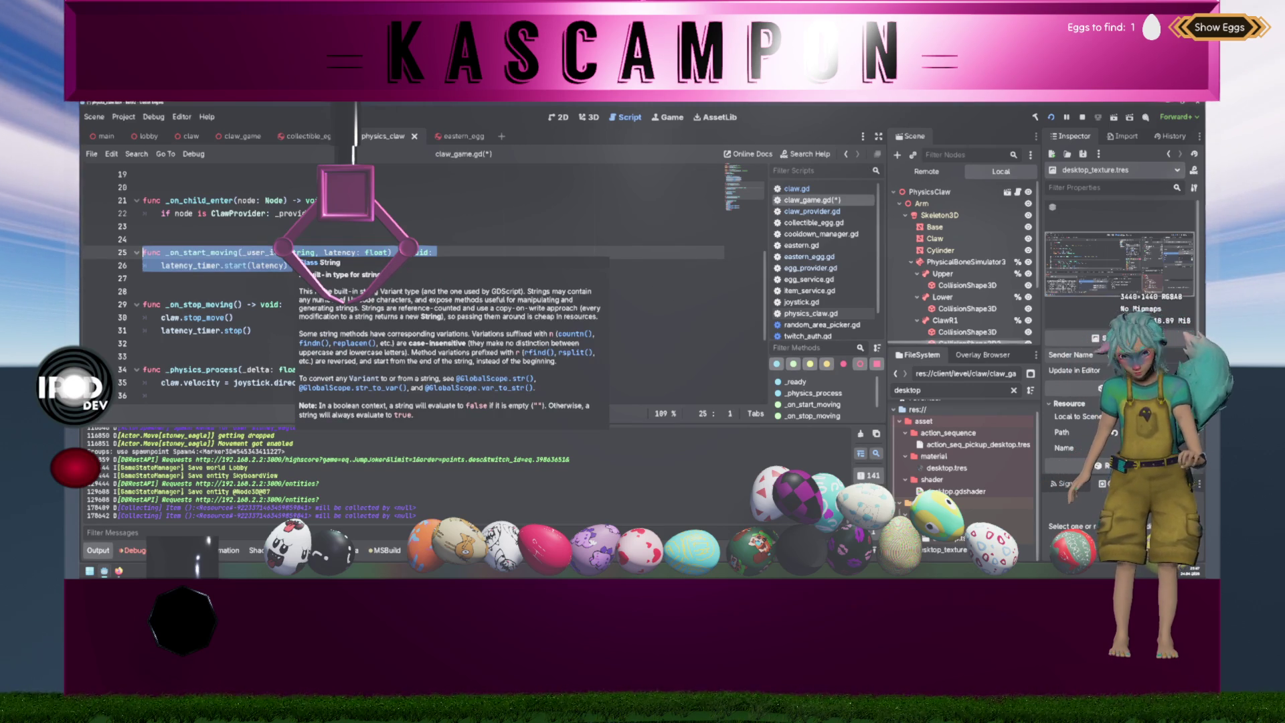
pyautogui.click(286, 266)
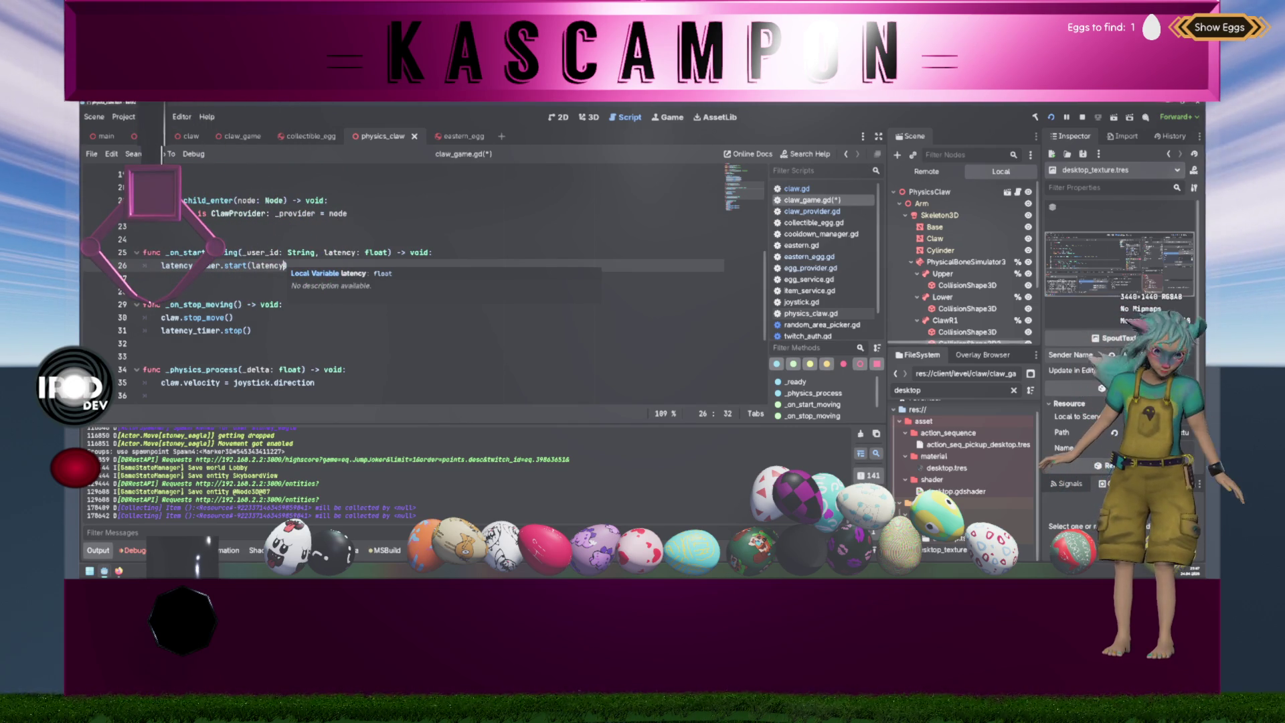
pyautogui.click(289, 265)
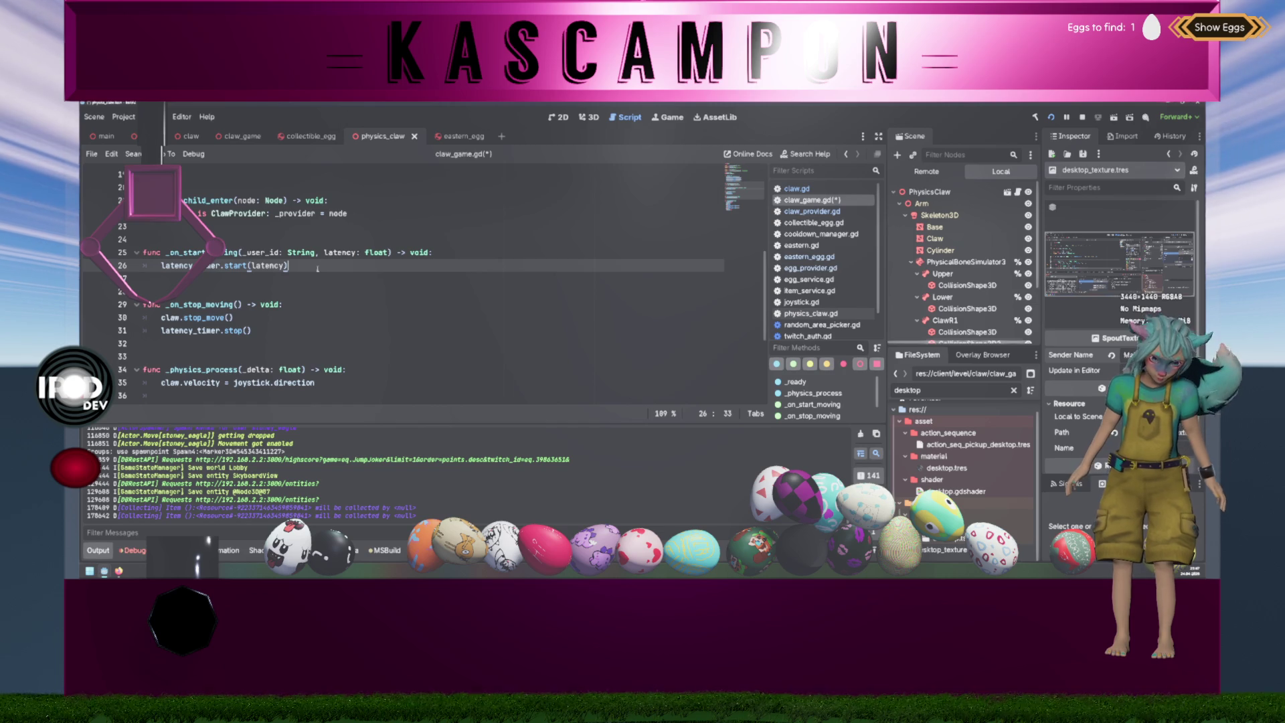
pyautogui.moveTo(317, 268)
pyautogui.mouseDown()
pyautogui.moveTo(232, 266)
pyautogui.moveTo(144, 239)
pyautogui.mouseUp()
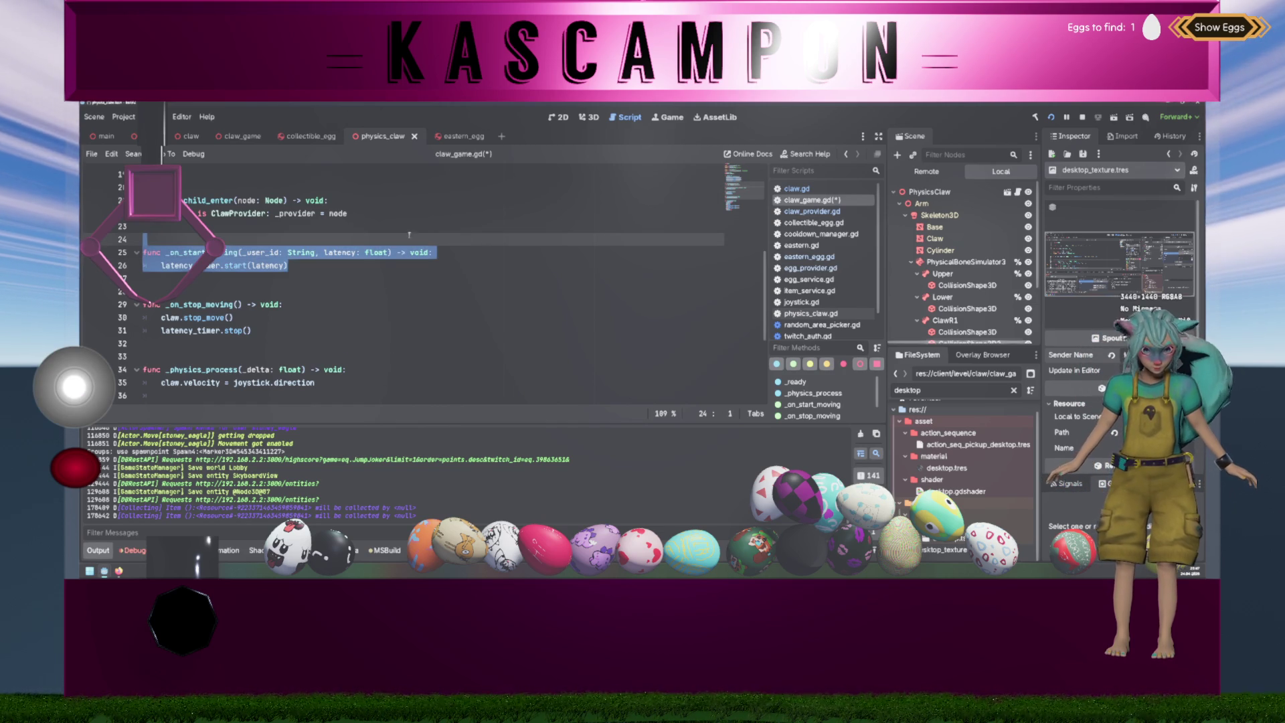
pyautogui.click(394, 252)
pyautogui.click(342, 268)
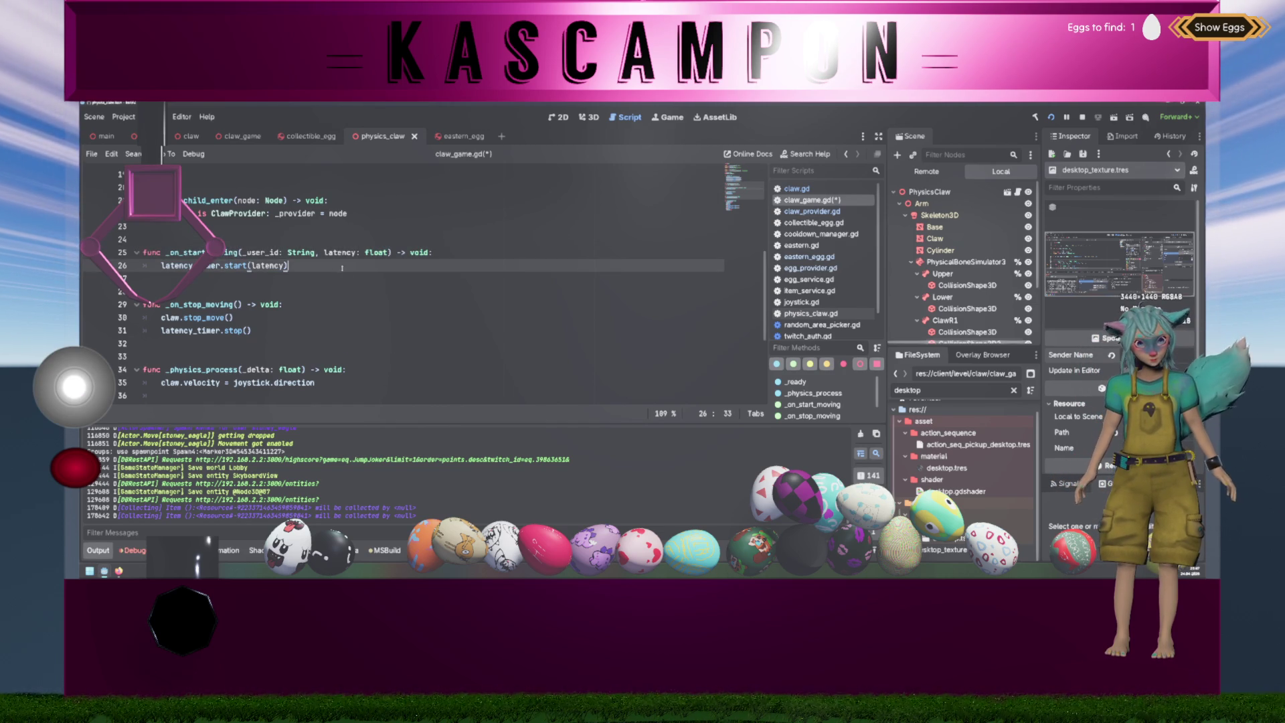
pyautogui.doubleClick(353, 253)
pyautogui.scroll(3, 395, 290)
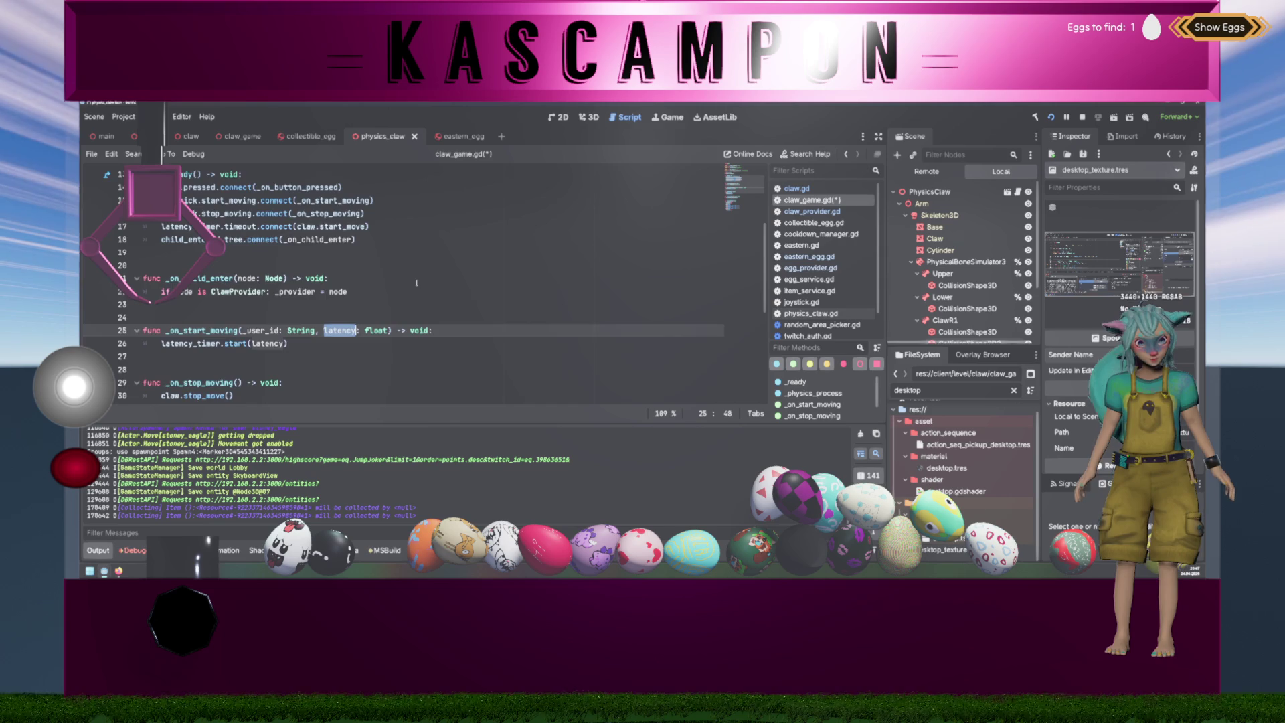
pyautogui.scroll(3, 394, 290)
pyautogui.scroll(6, 386, 291)
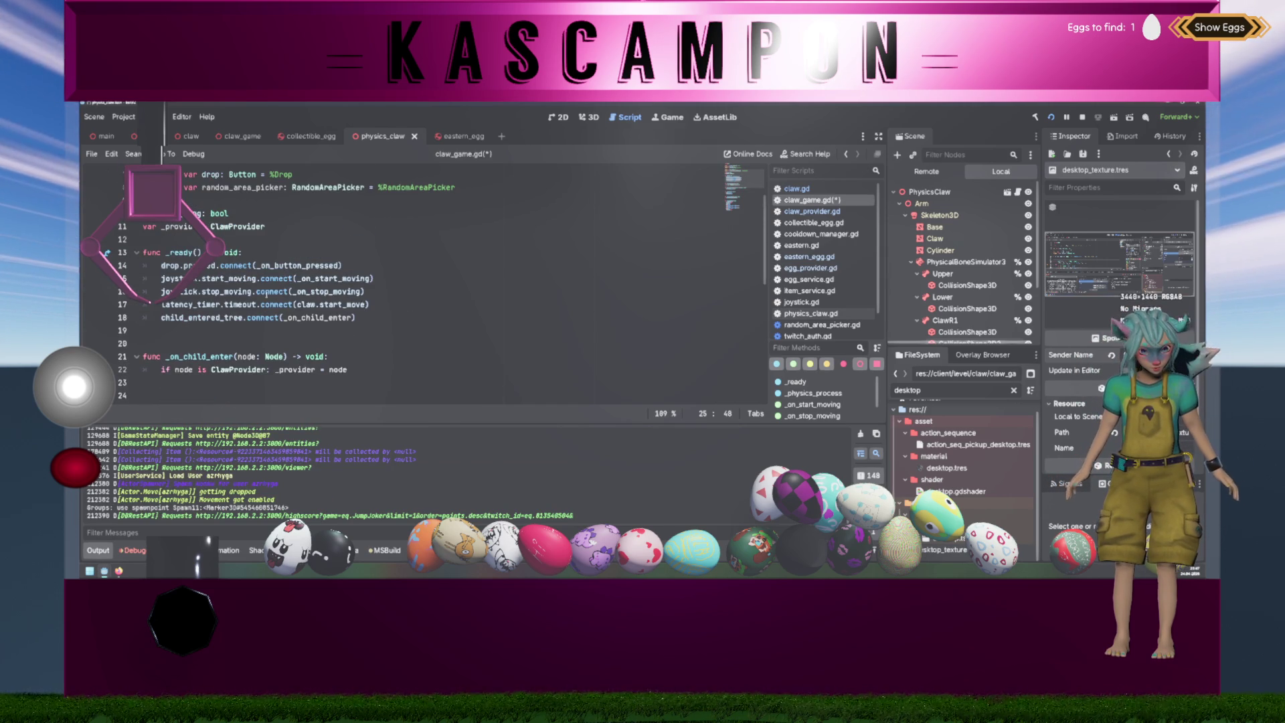
pyautogui.scroll(-9, 337, 269)
pyautogui.click(443, 300)
pyautogui.scroll(-3, 458, 297)
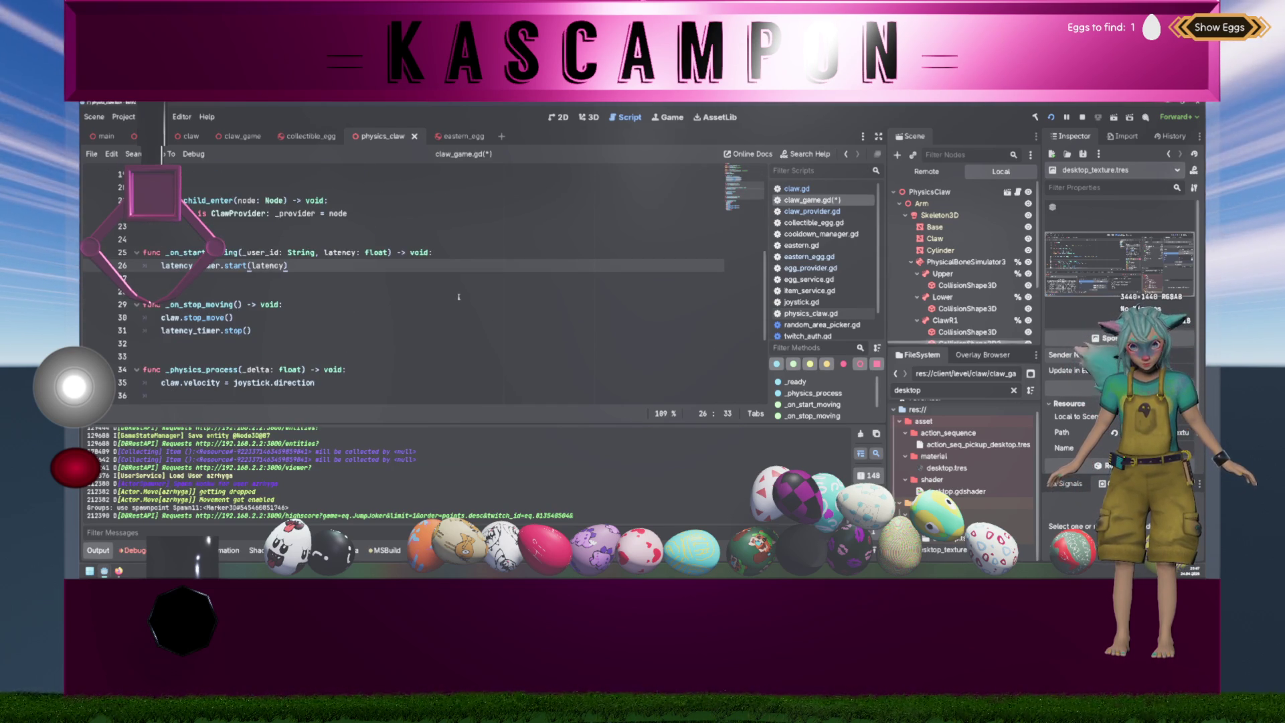
pyautogui.scroll(3, 458, 296)
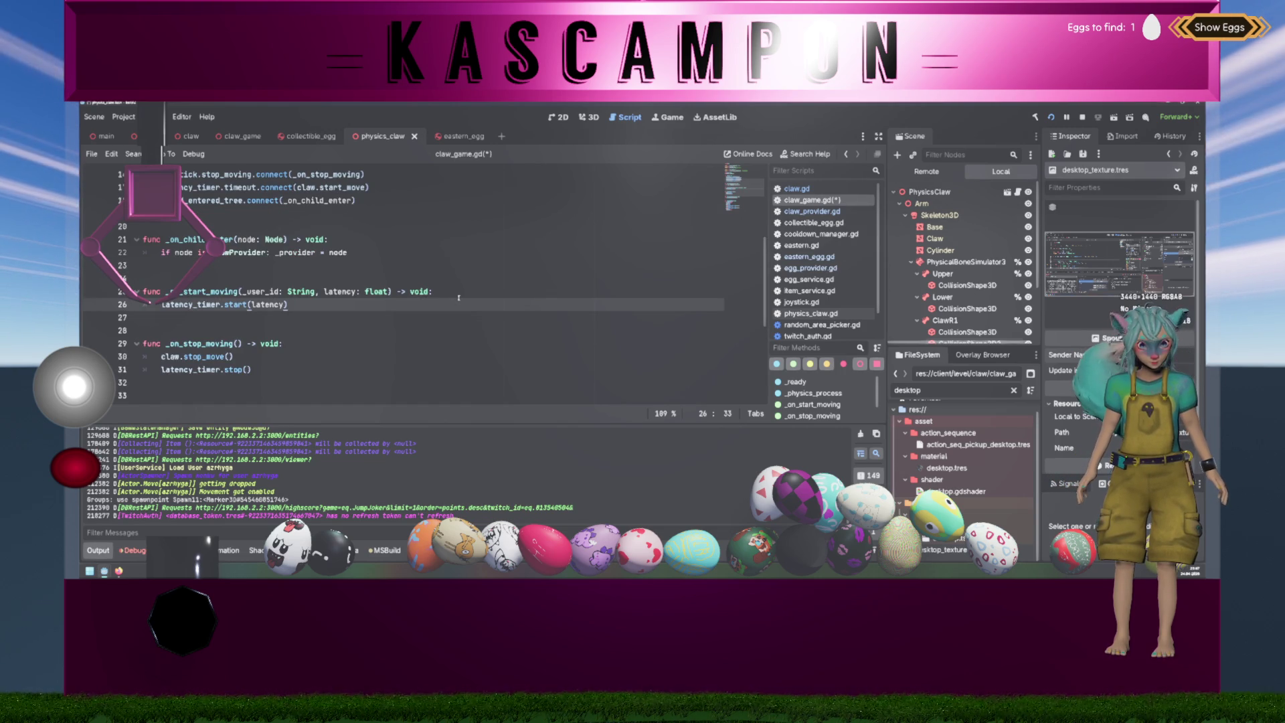
pyautogui.scroll(9, 458, 297)
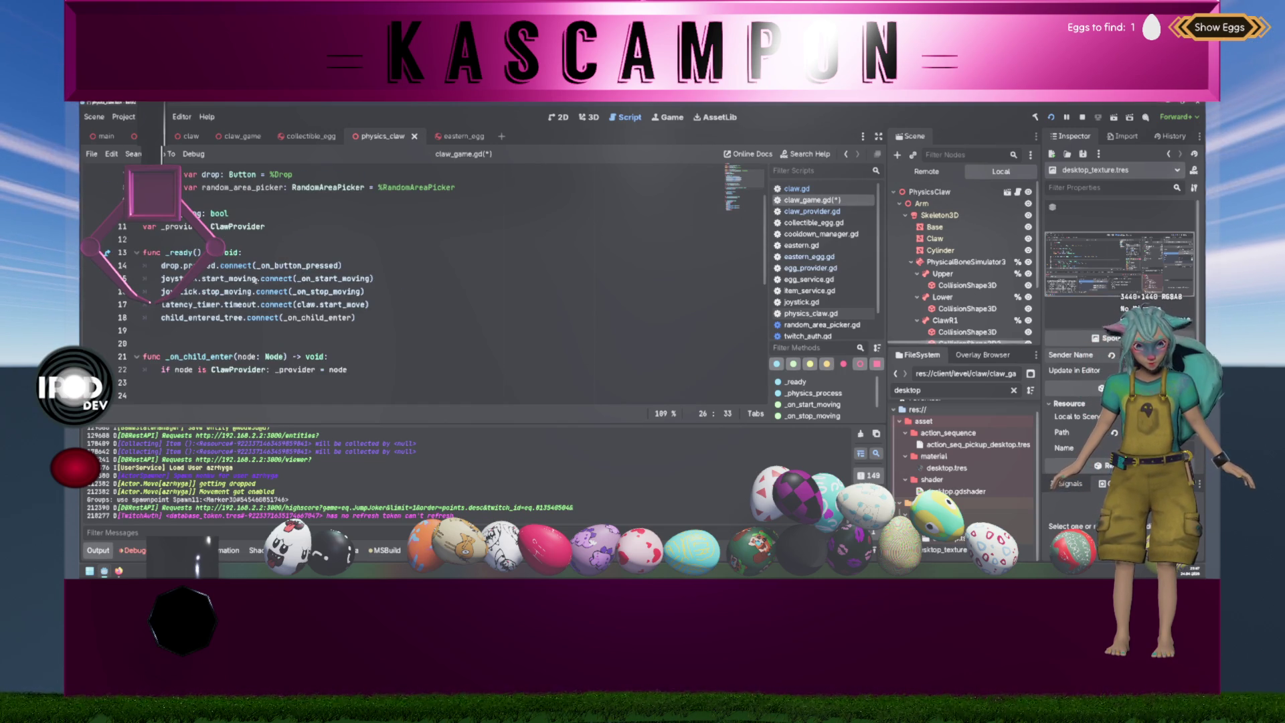
pyautogui.doubleClick(255, 280)
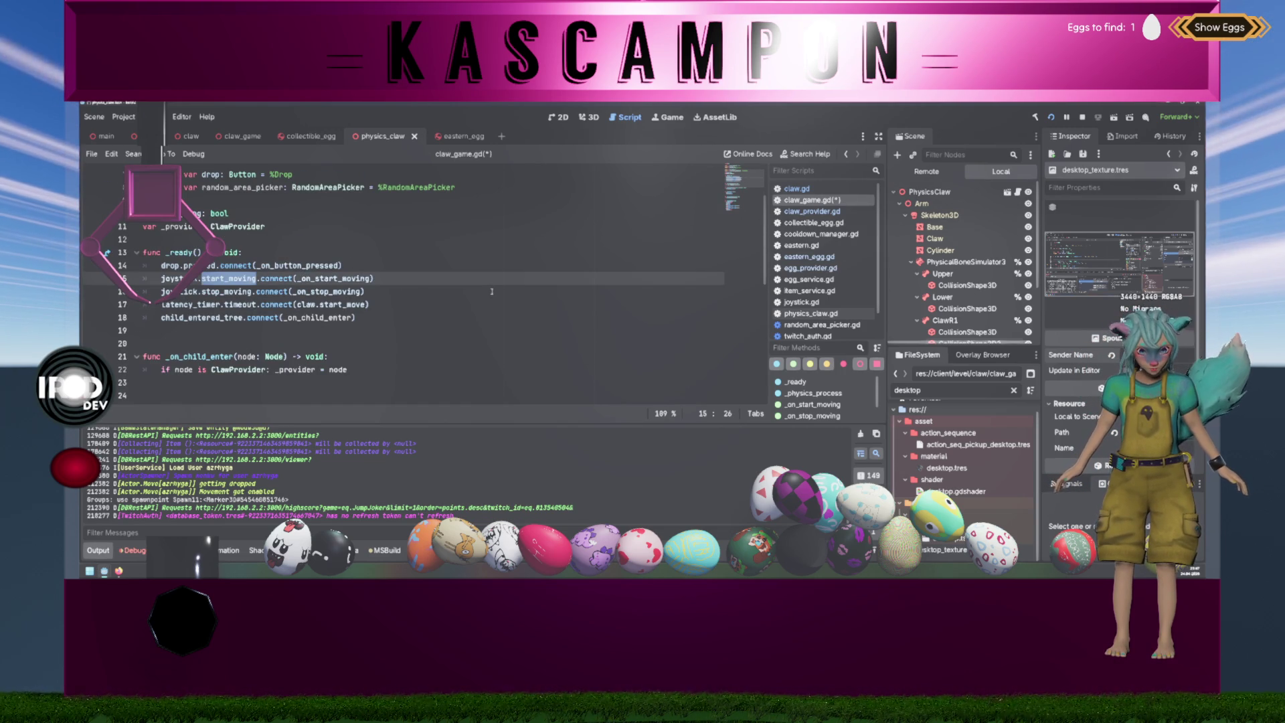
pyautogui.scroll(-6, 492, 292)
pyautogui.doubleClick(393, 330)
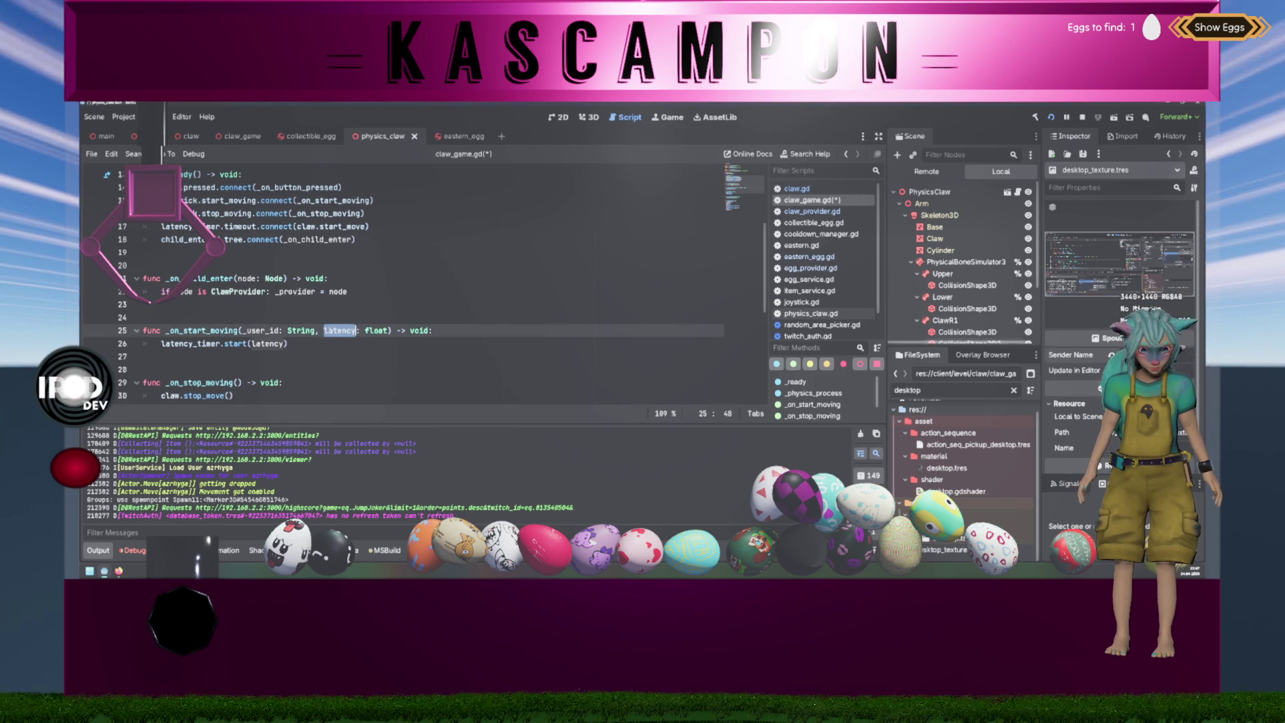
pyautogui.scroll(3, 451, 337)
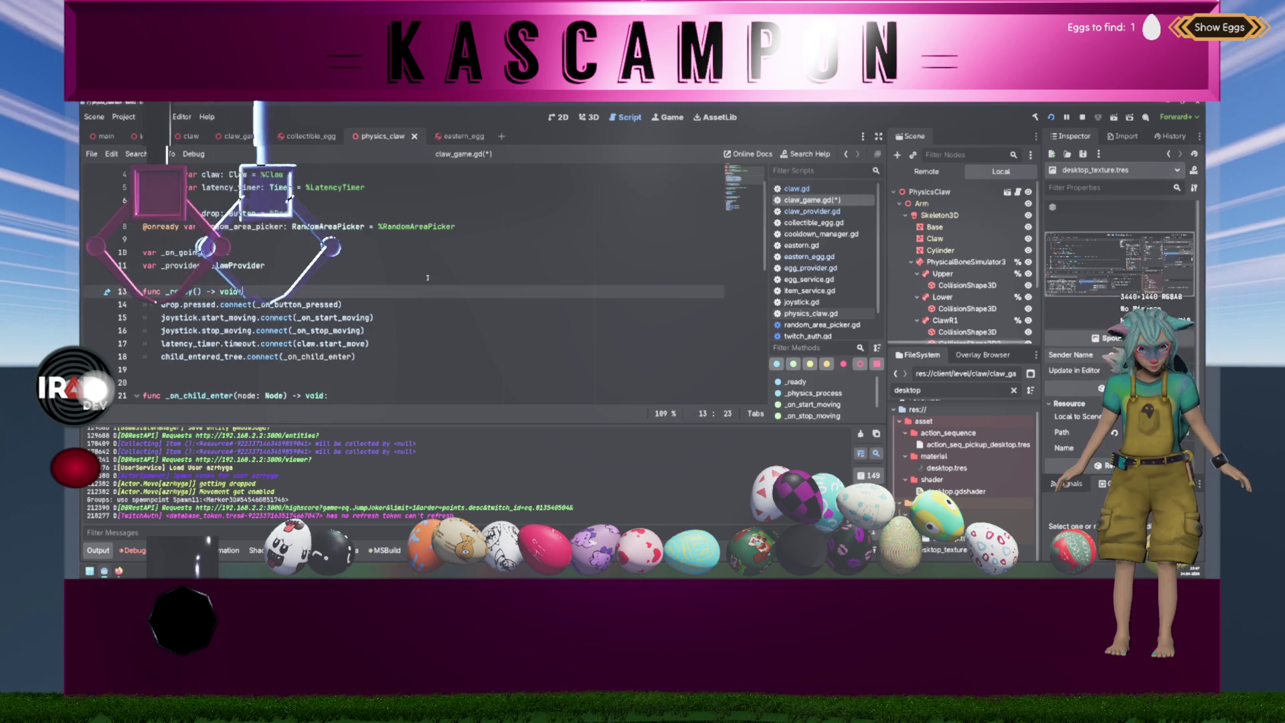
# - Start a new member variable 'var _current_l' below _on_going, then delete the unfinished line
pyautogui.click(429, 254)
pyautogui.hotkey('ctrl', 'shift', 'Return')
pyautogui.write('var _current_l')
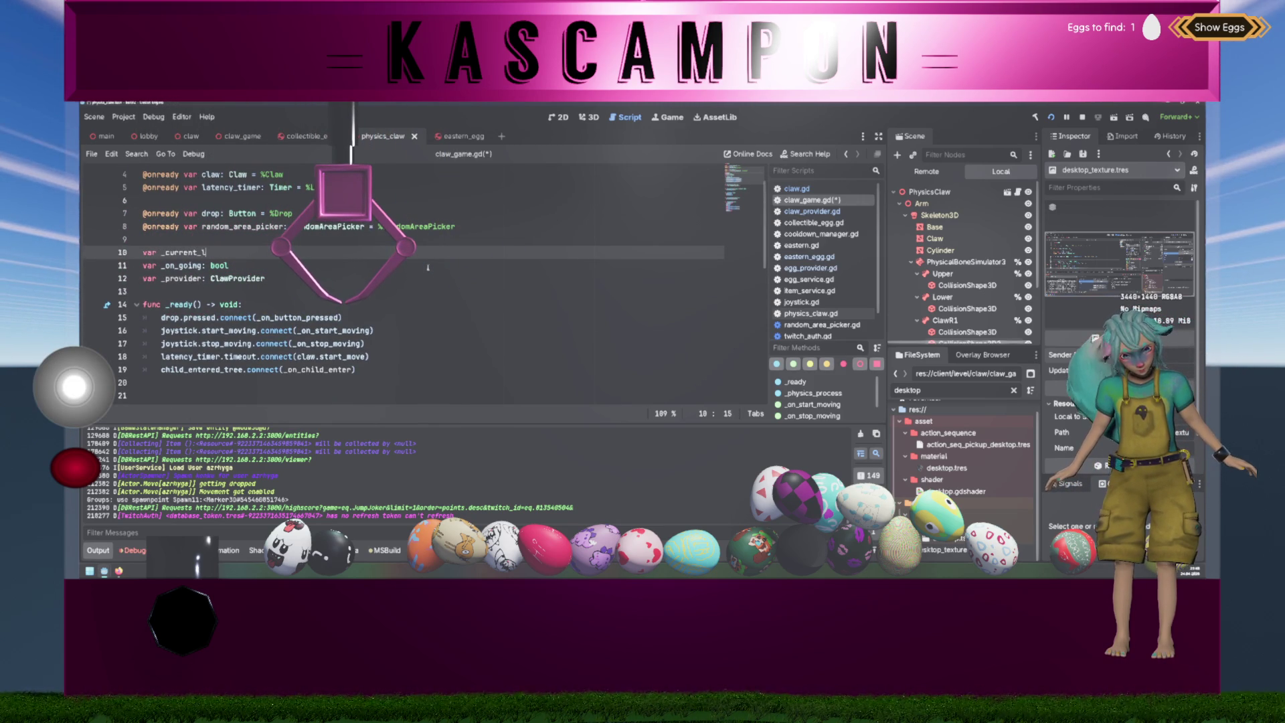
pyautogui.hotkey('ctrl', 'shift', 'k')
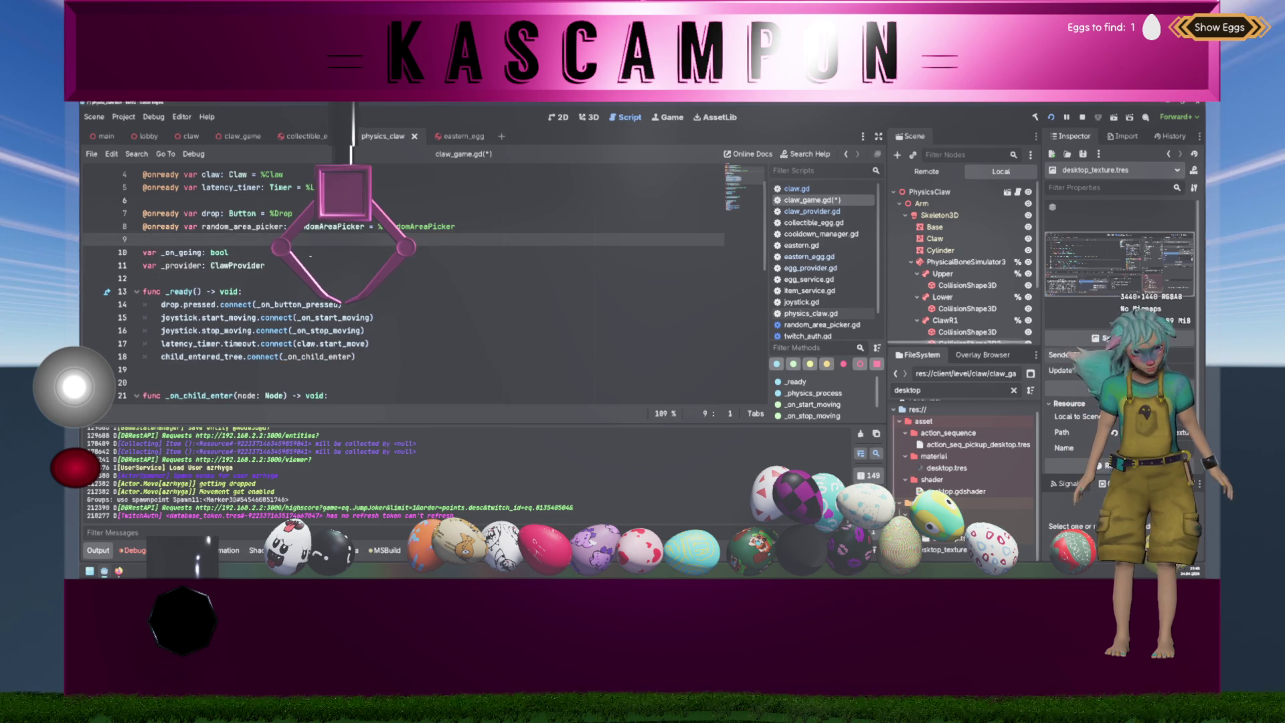
pyautogui.click(310, 187)
# - On line 26, change latency_timer.start(latency) to latency_timer.wait_time = latency
pyautogui.scroll(-4, 429, 288)
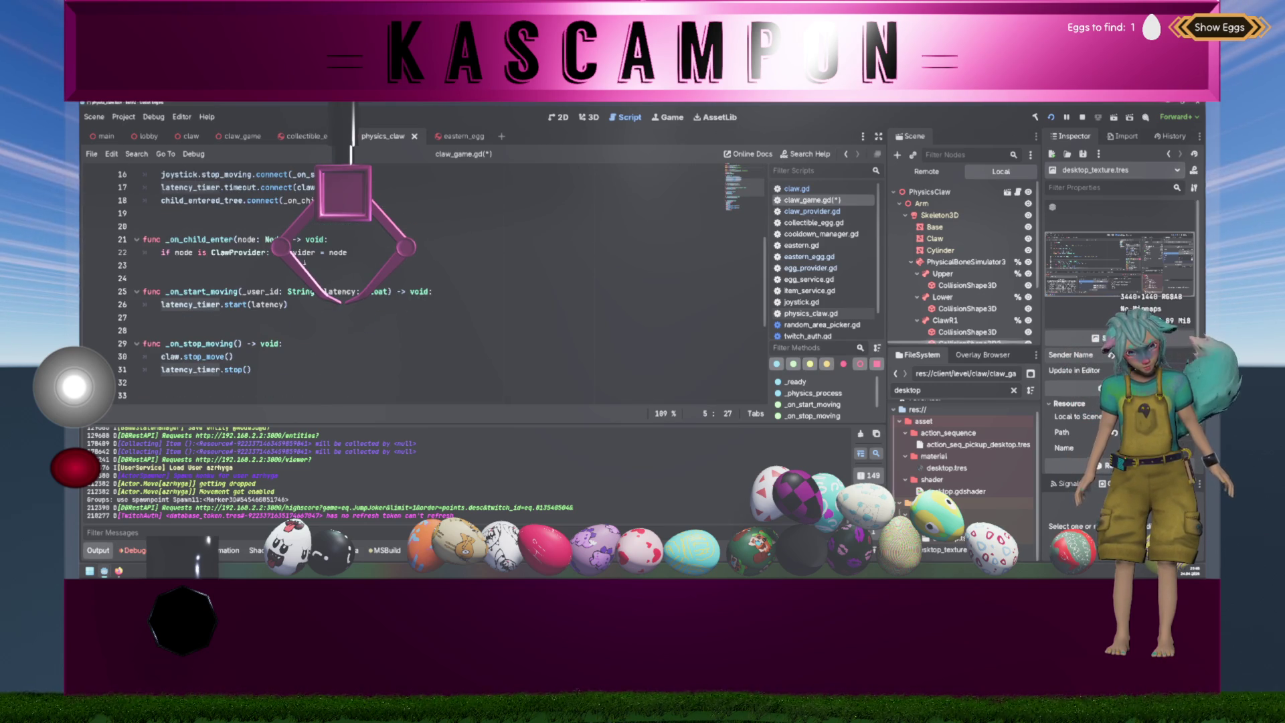
pyautogui.click(226, 304)
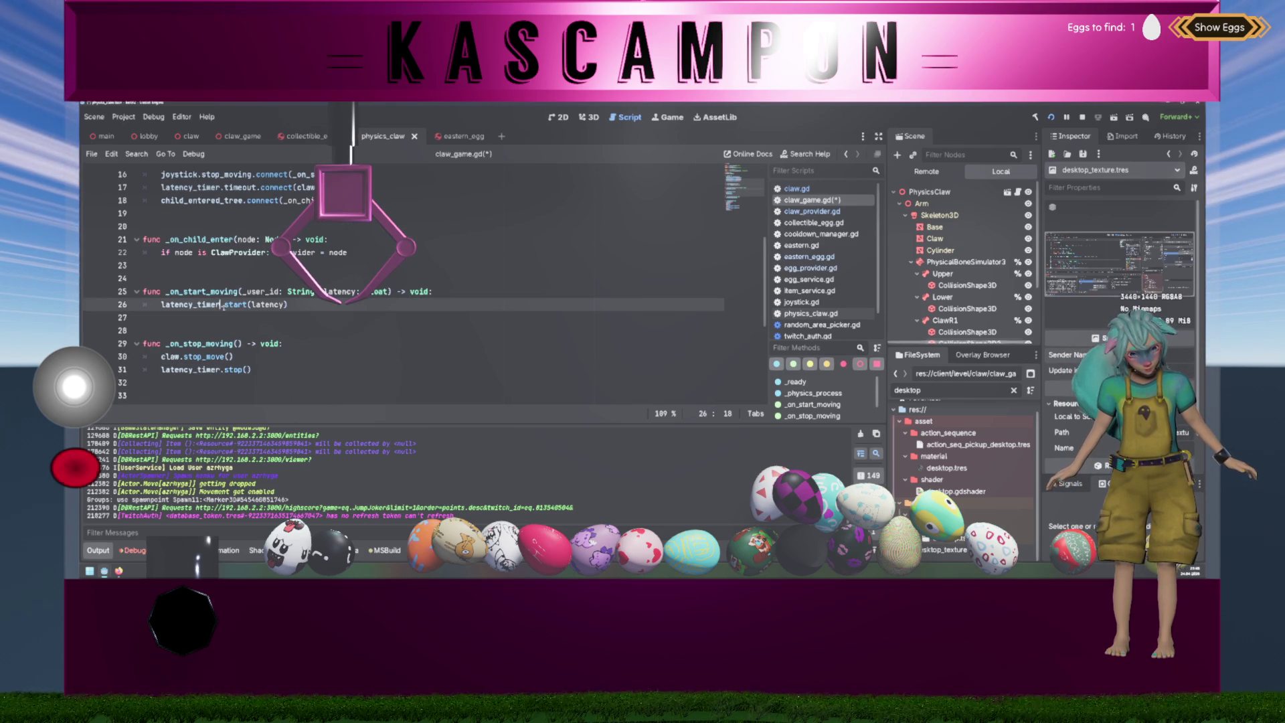
pyautogui.hotkey('ctrl', 'Delete')
pyautogui.write('wait_time')
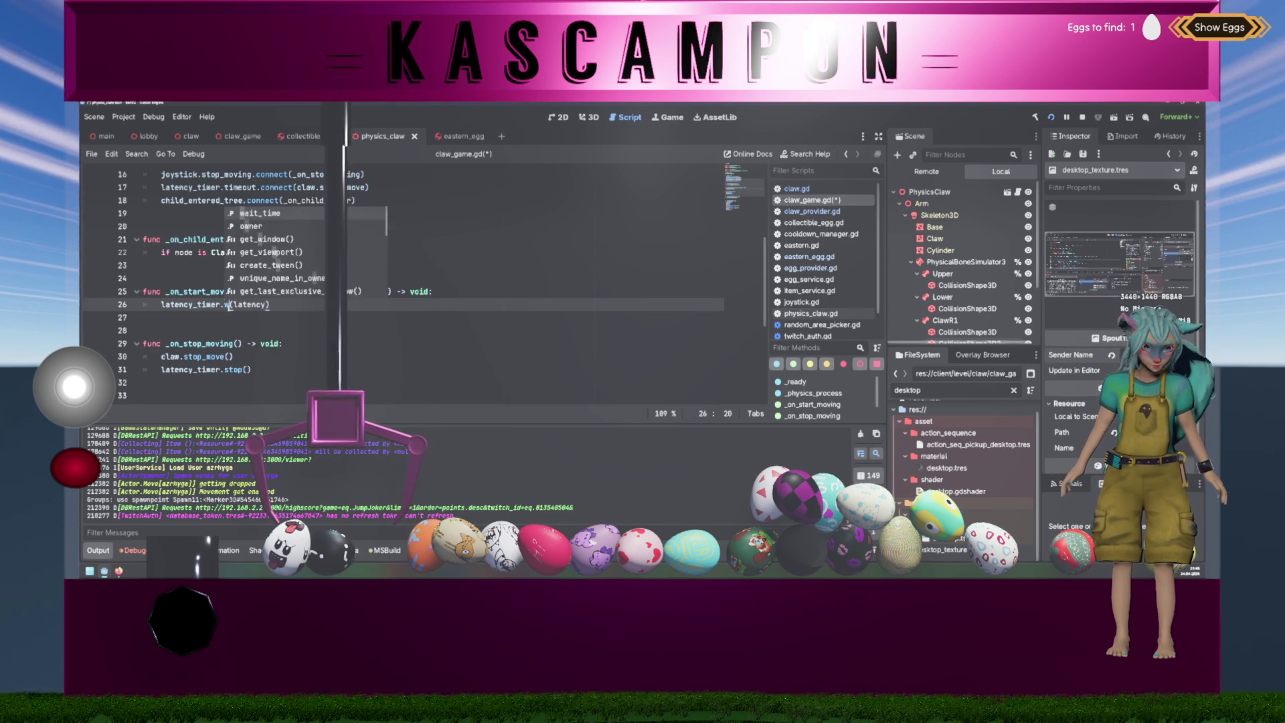
pyautogui.press('Delete')
pyautogui.write('=')
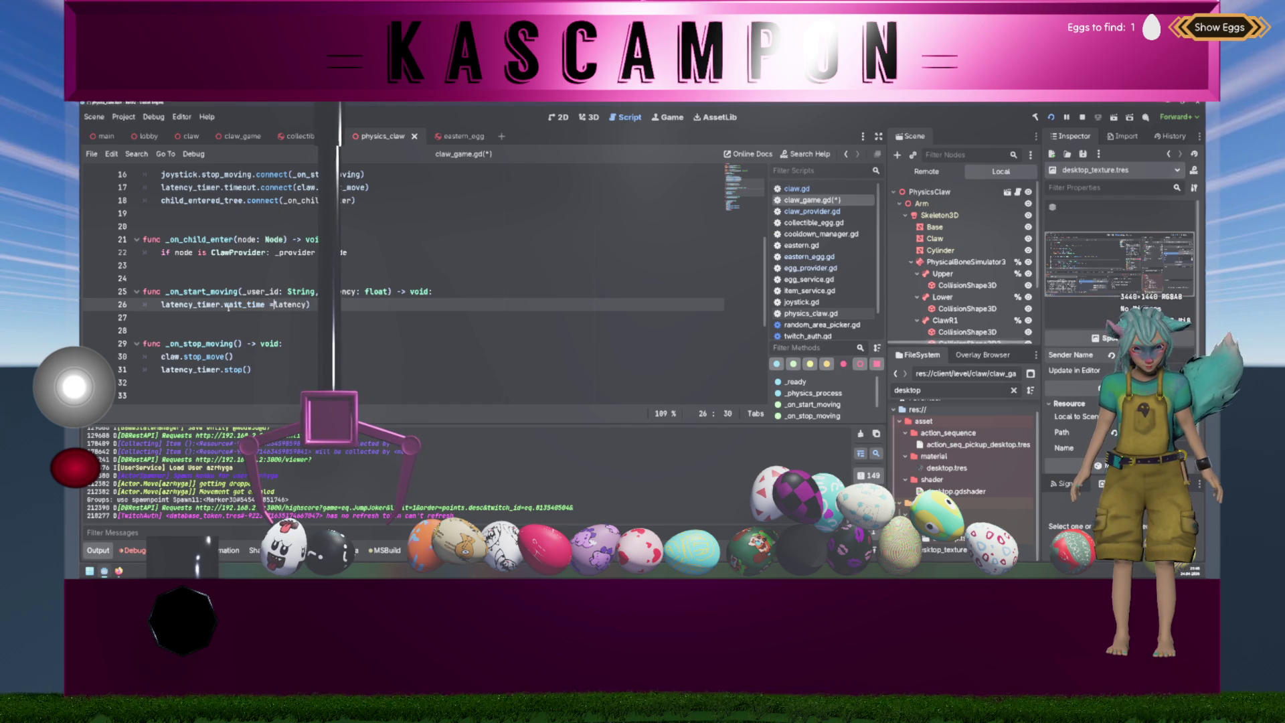
pyautogui.press('End')
pyautogui.press('BackSpace')
pyautogui.press('Down')
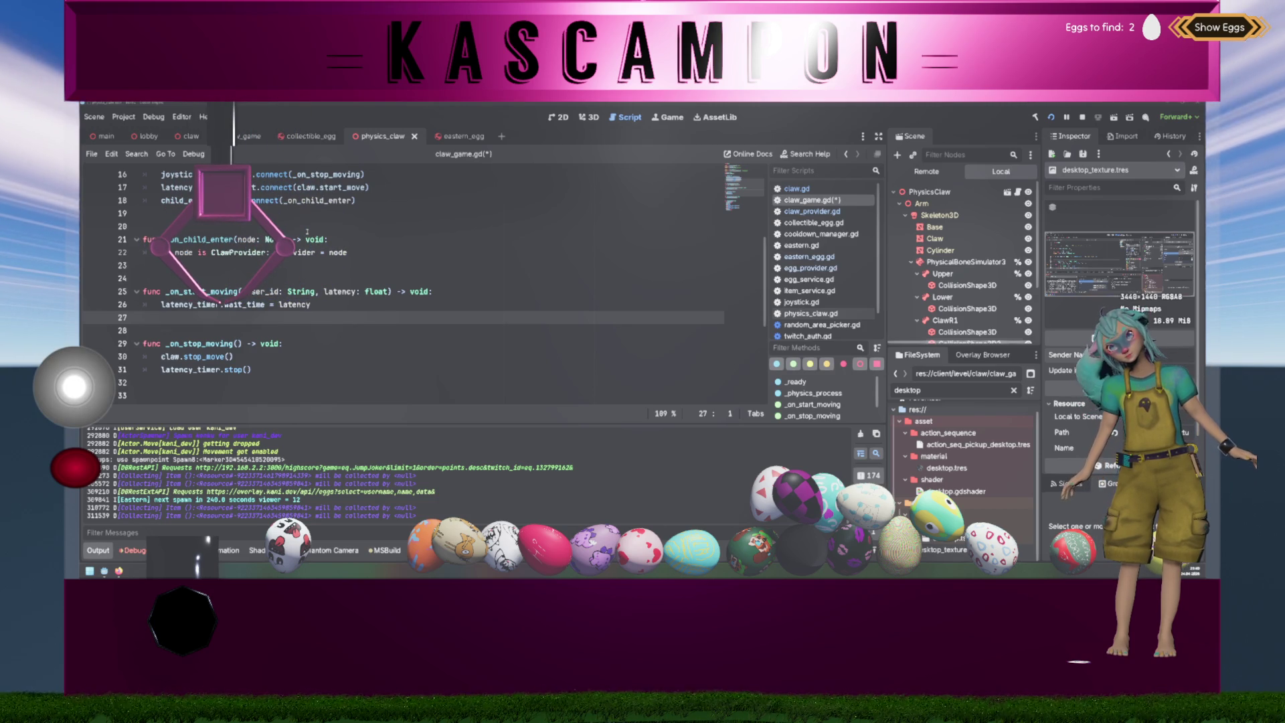
pyautogui.press('Left')
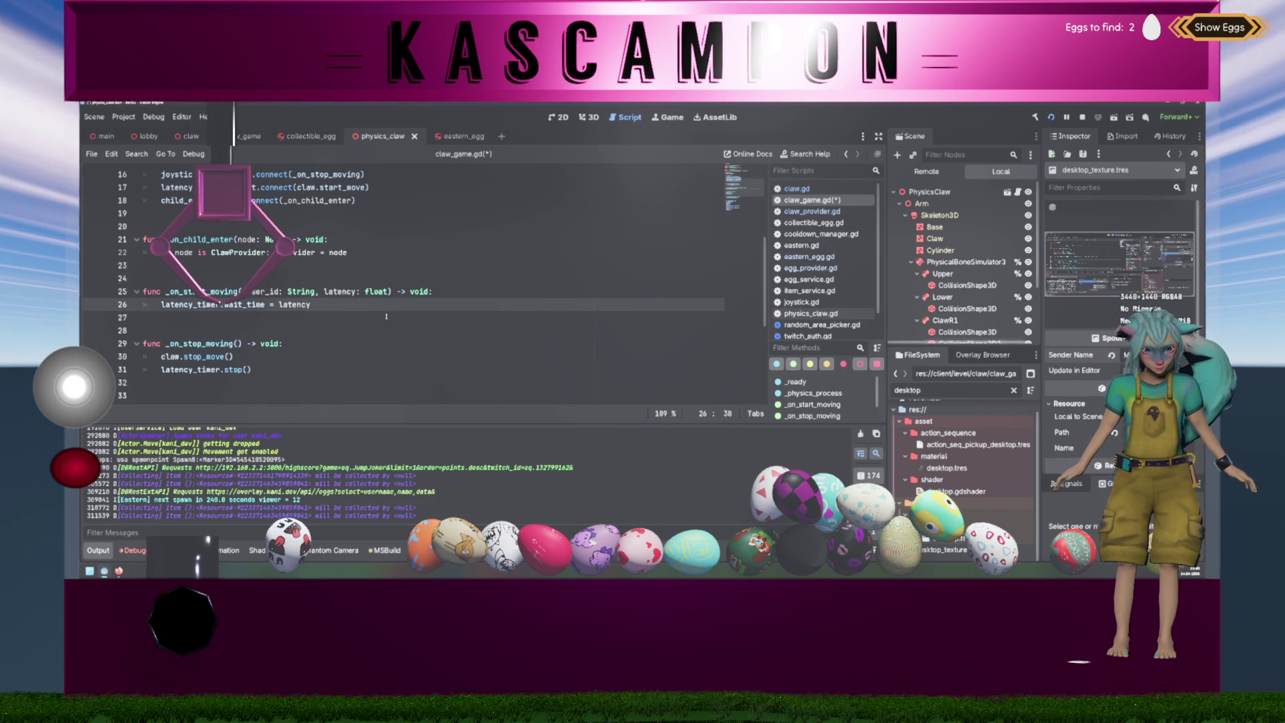
pyautogui.scroll(1, 386, 316)
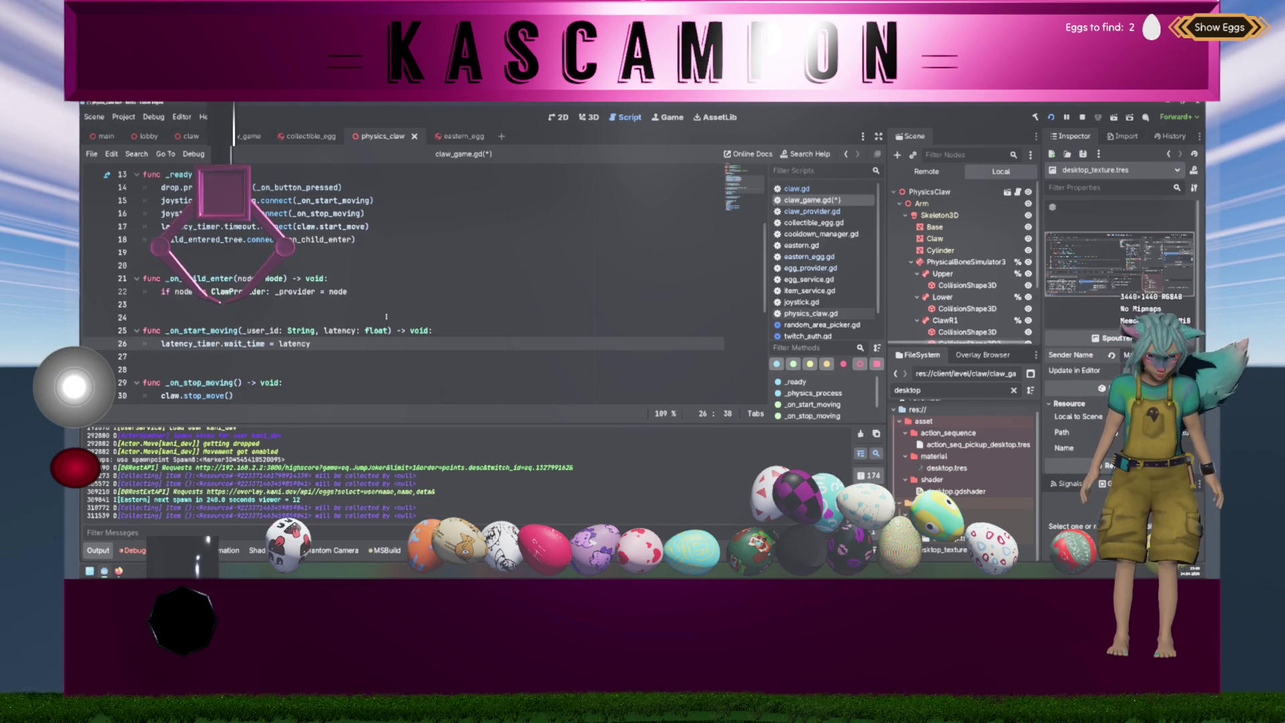
pyautogui.scroll(-1, 386, 316)
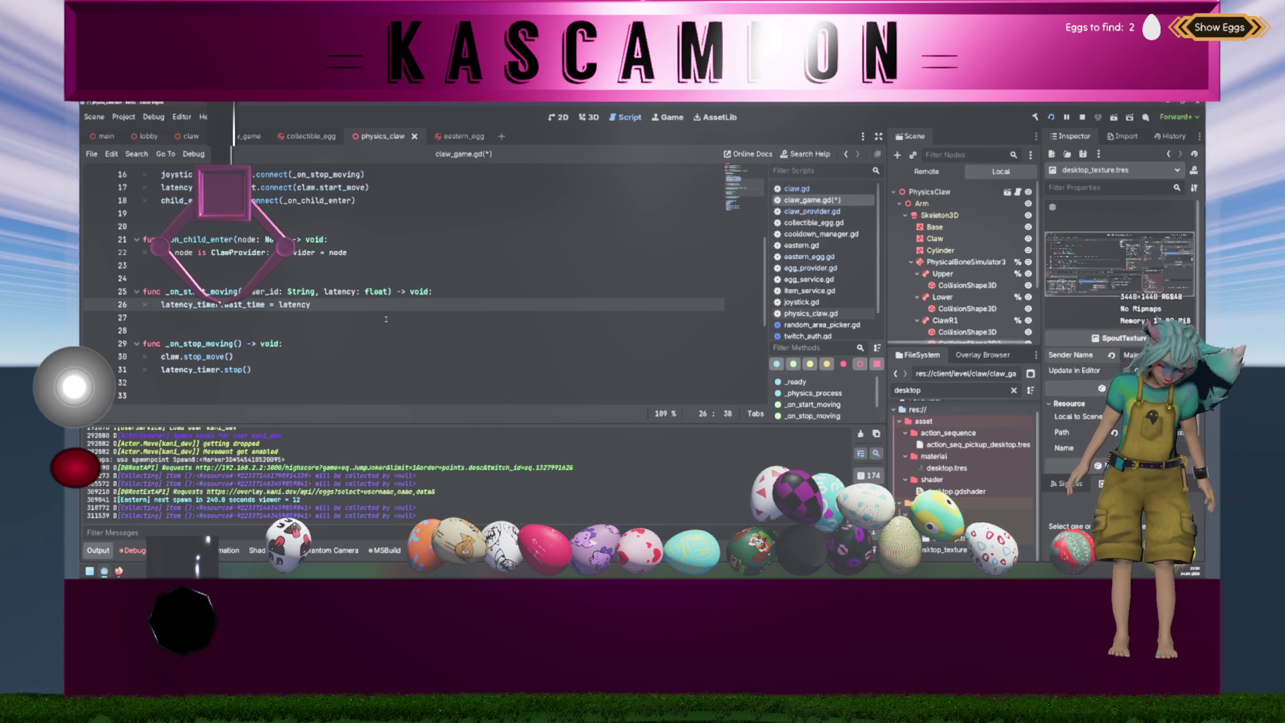
pyautogui.scroll(-1, 381, 338)
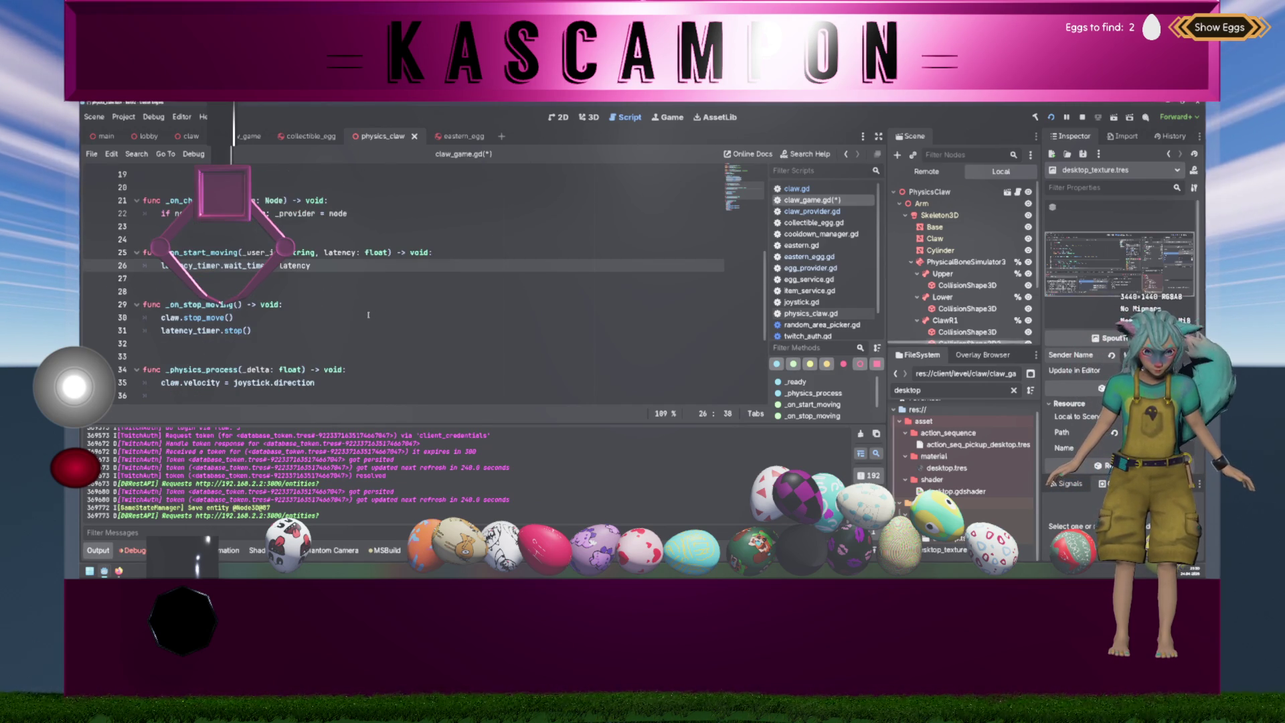
pyautogui.scroll(2, 368, 315)
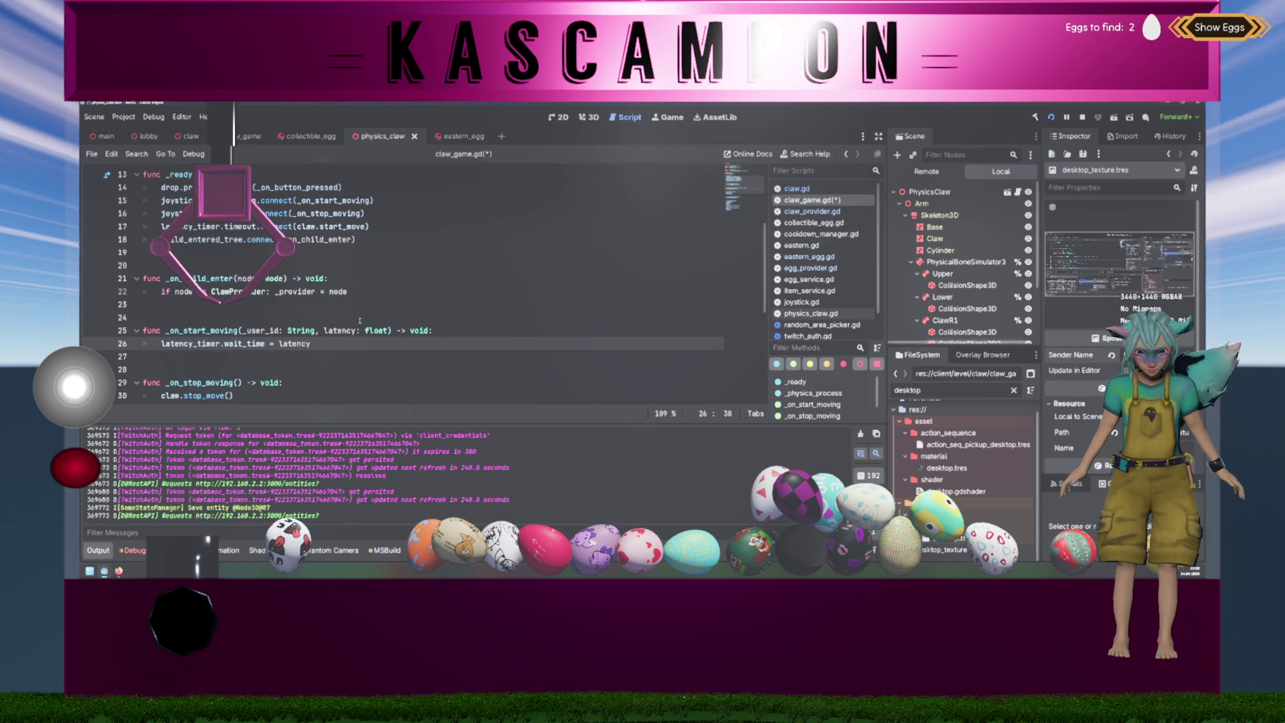
pyautogui.scroll(-3, 348, 315)
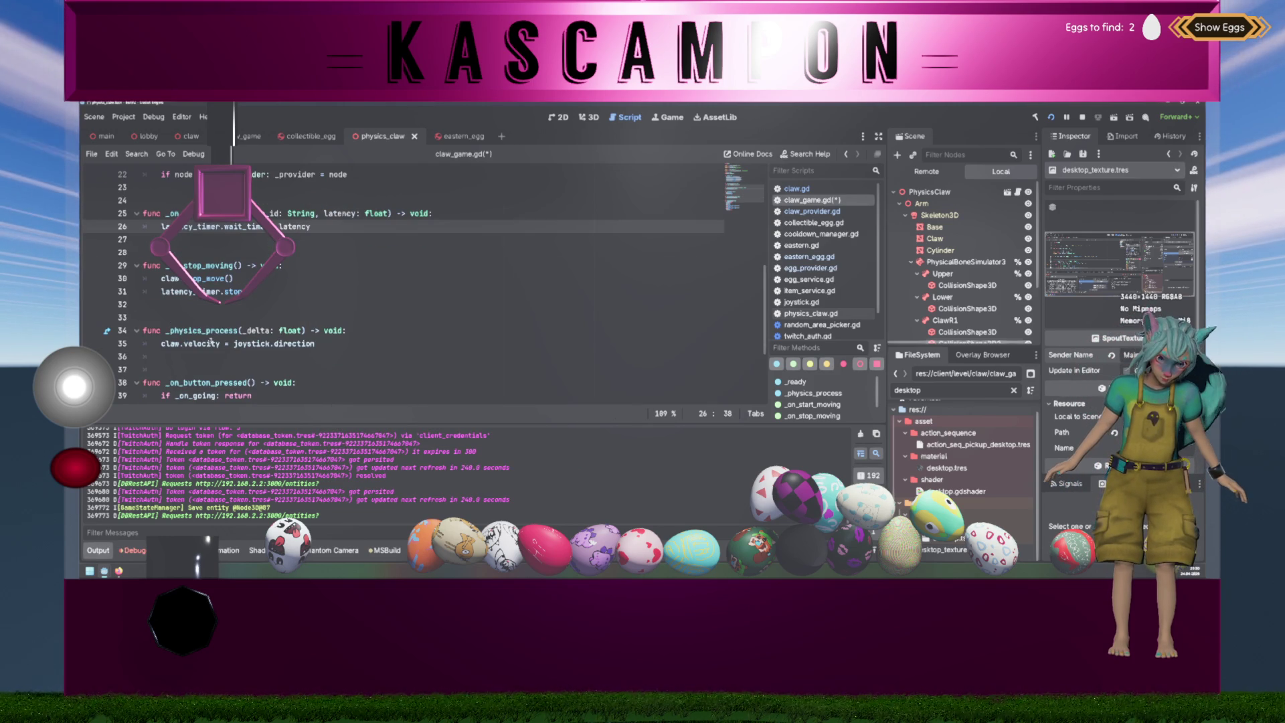
pyautogui.click(355, 346)
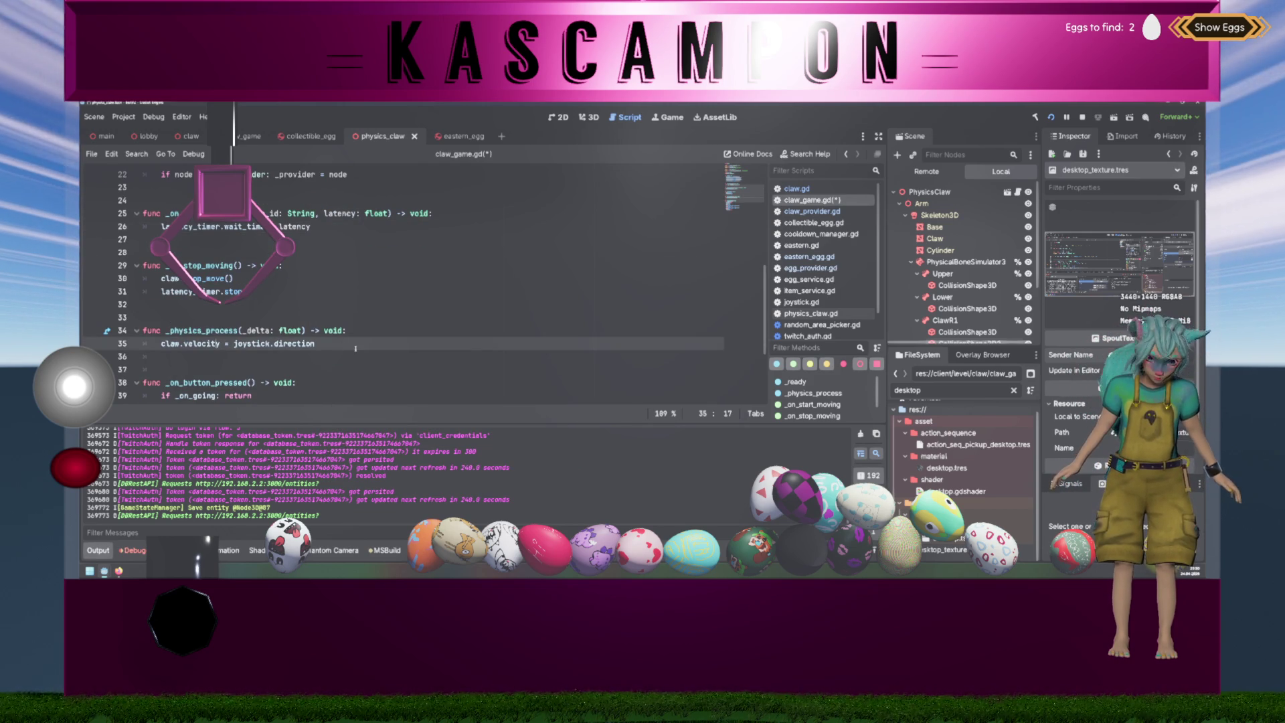
pyautogui.scroll(5, 397, 327)
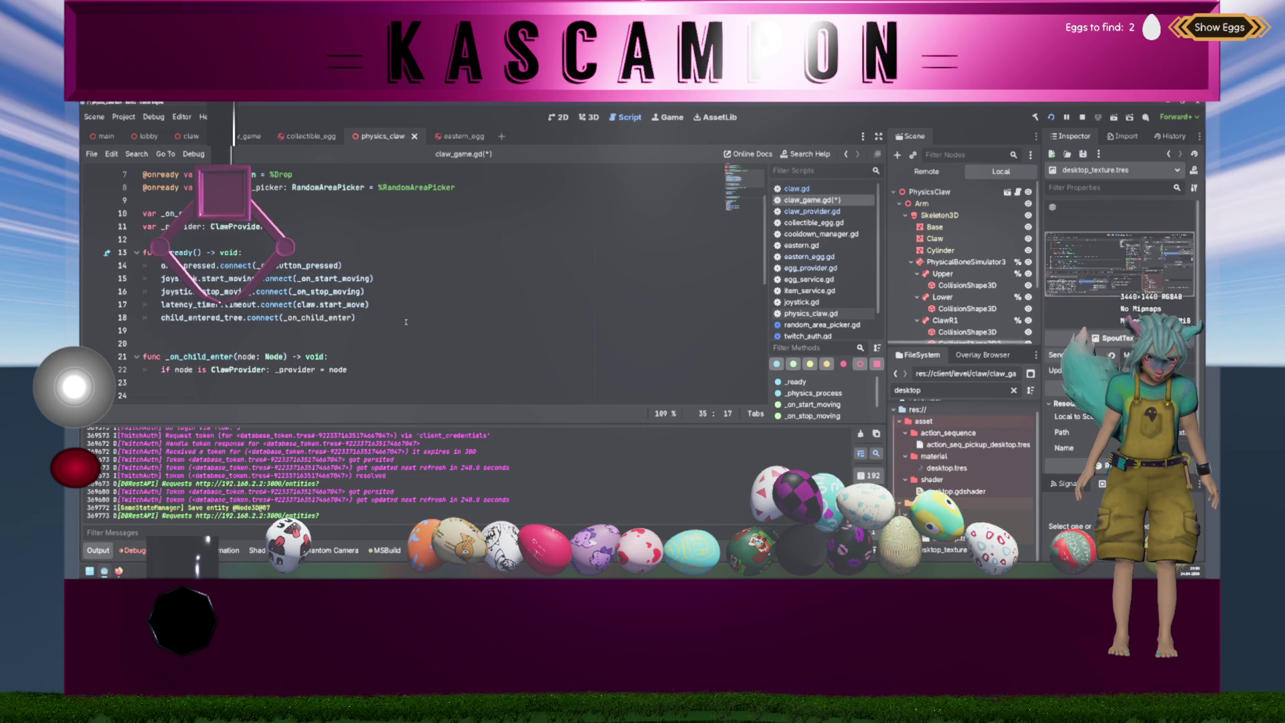
pyautogui.scroll(-5, 406, 322)
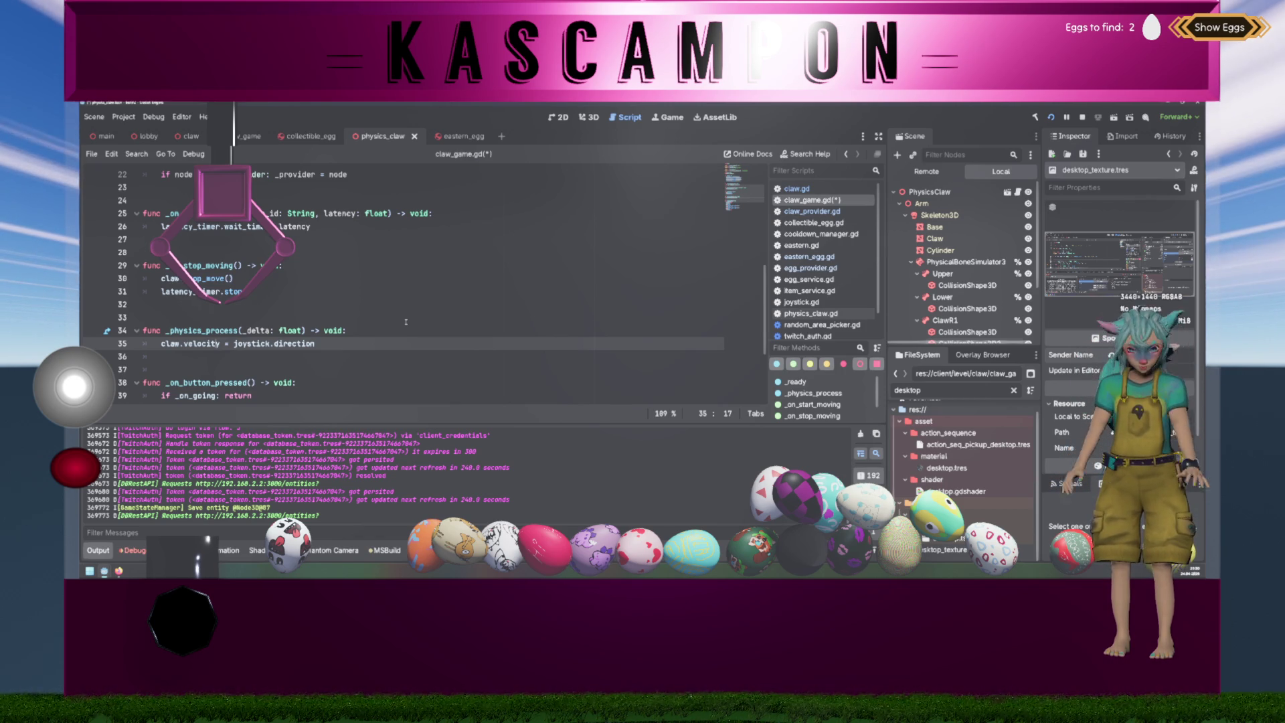
# - Add 'var _started_moving: bool' on a new line below the _provider declaration
pyautogui.scroll(3, 405, 322)
pyautogui.scroll(3, 406, 322)
pyautogui.click(312, 271)
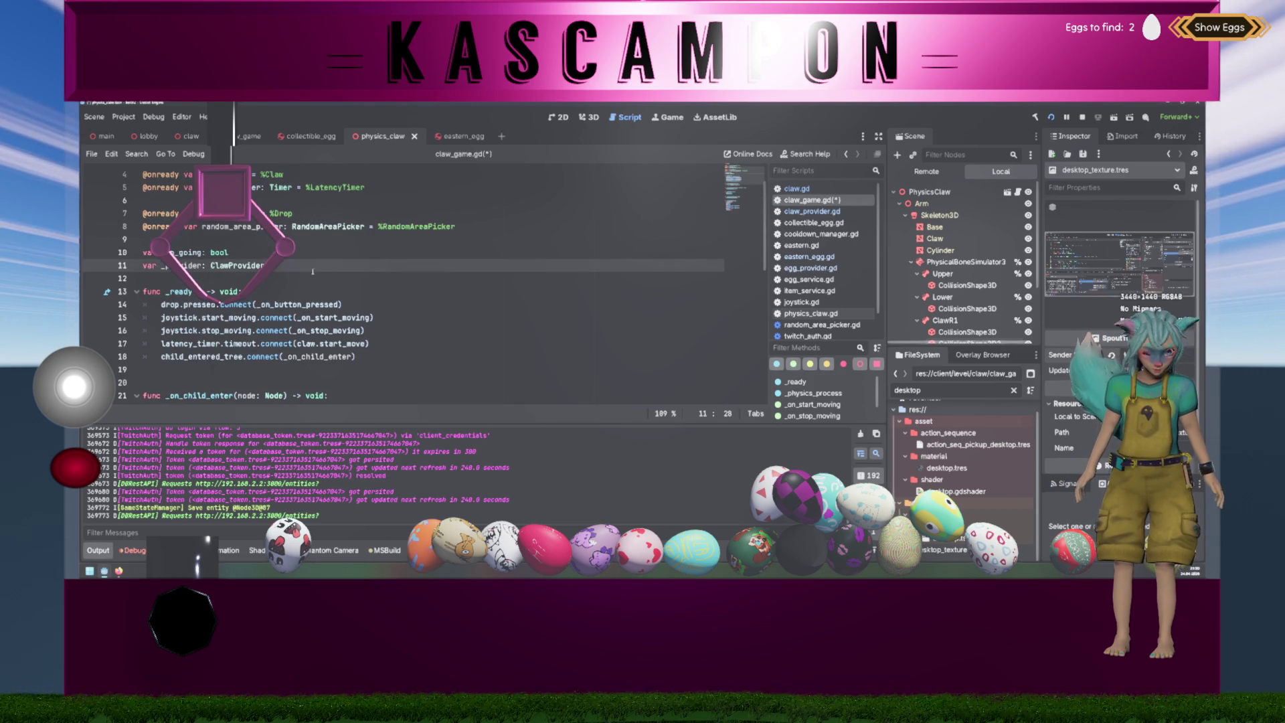
pyautogui.press('Return')
pyautogui.write('var _')
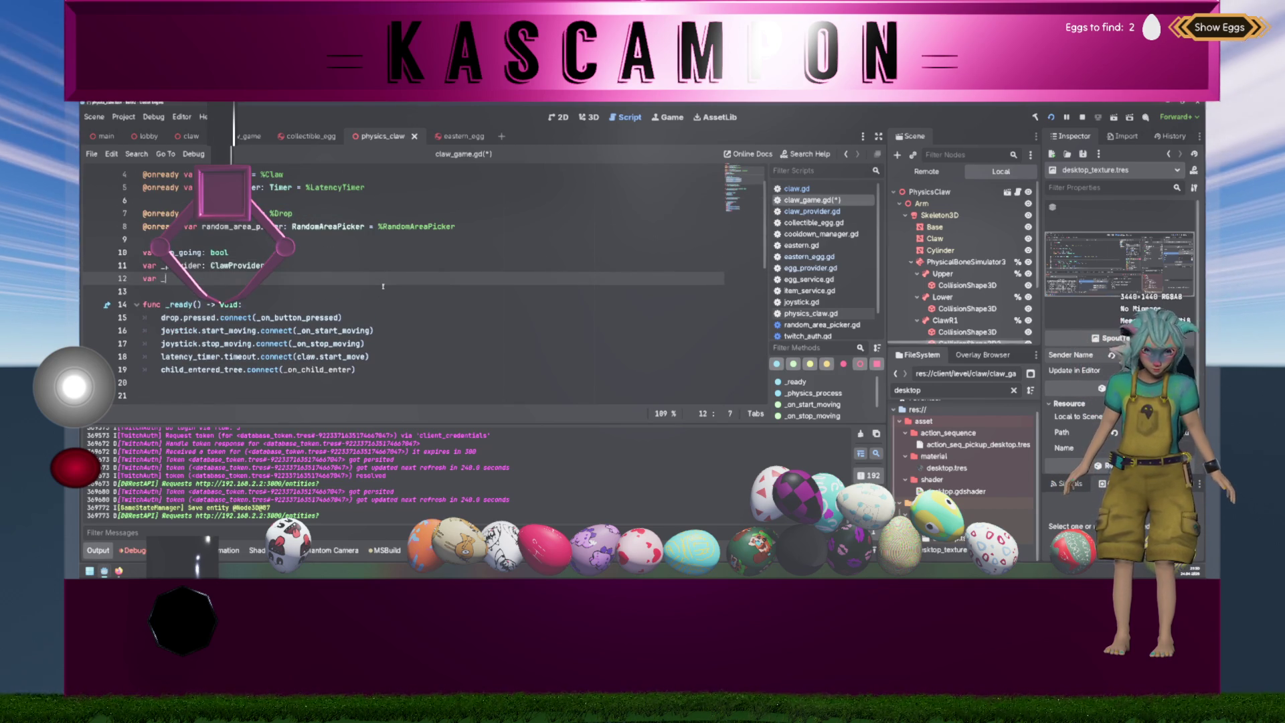
pyautogui.write('d_mobvin')
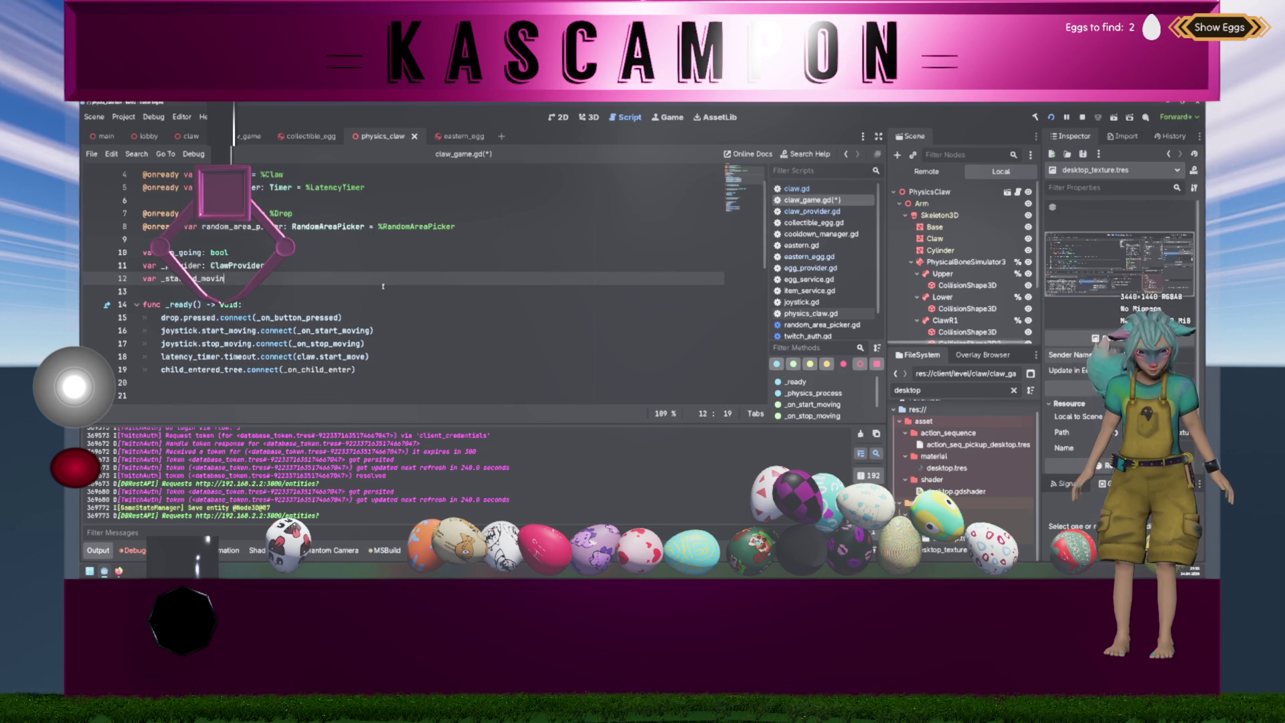
pyautogui.write('l')
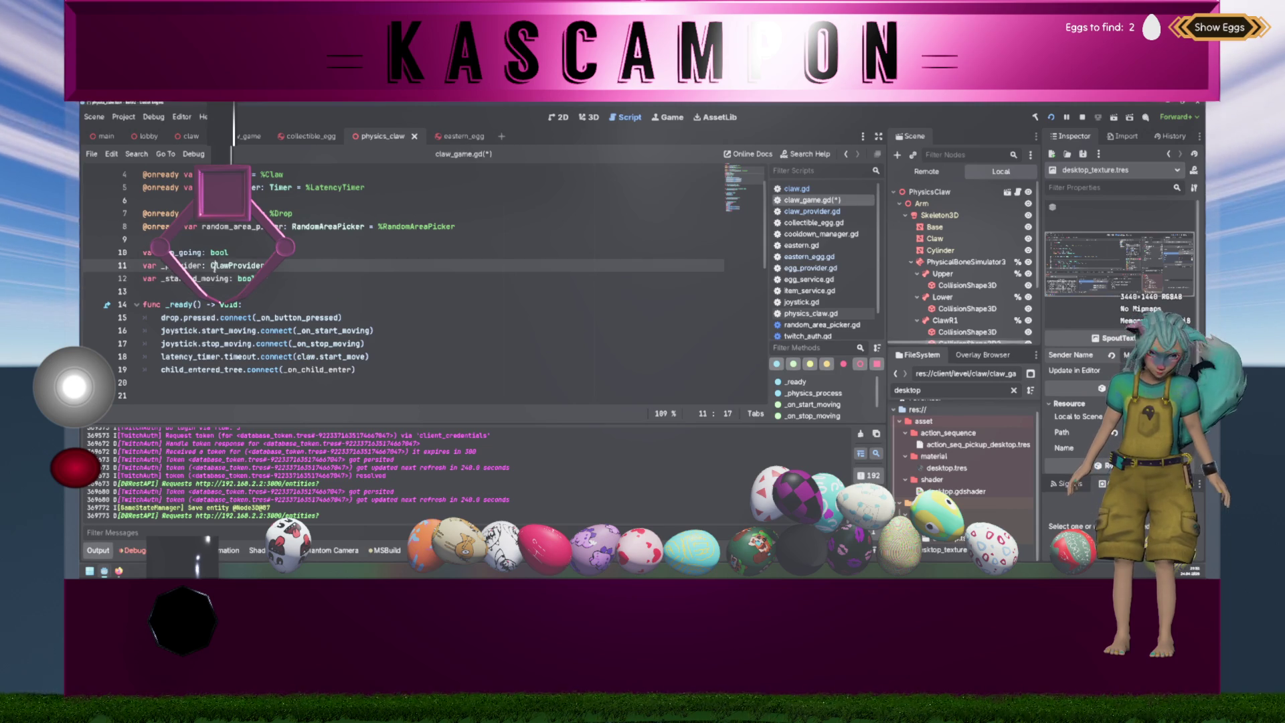
pyautogui.scroll(-7, 334, 288)
pyautogui.scroll(-3, 308, 288)
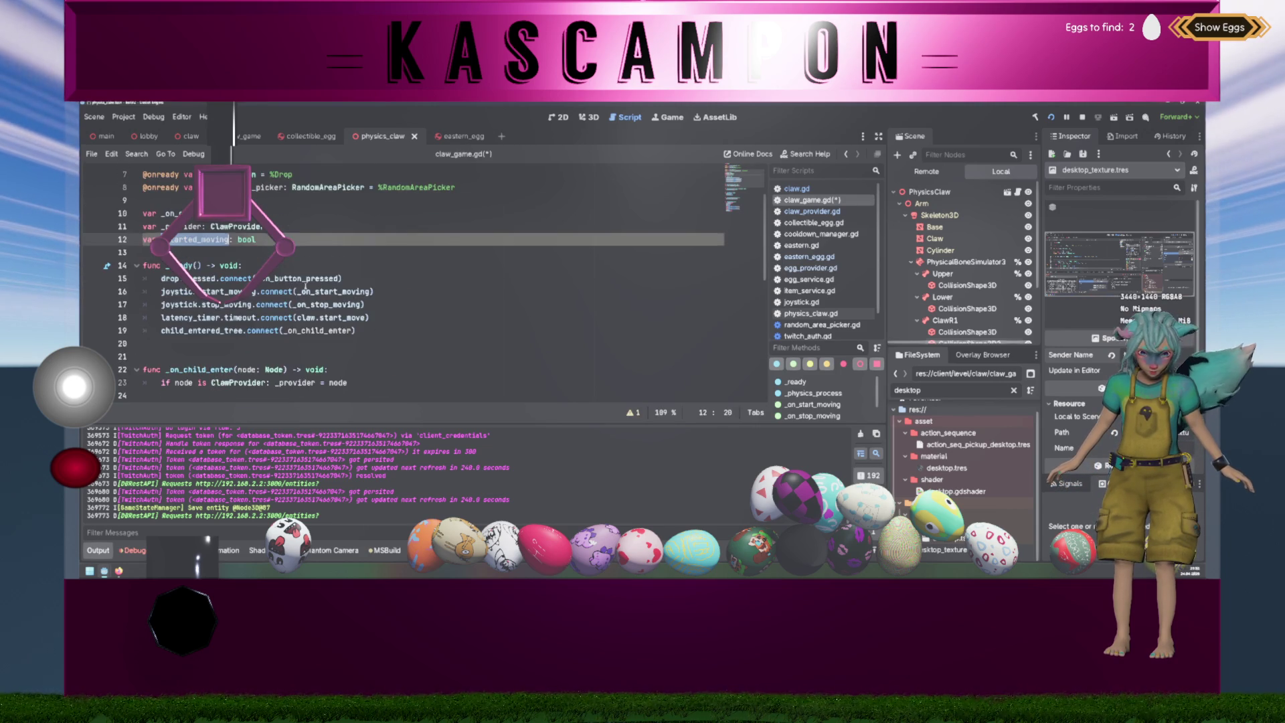
# - In _physics_process, add an if on joystick.direction.is_zero_approx() and _started_moving that sets _started_moving = true
pyautogui.click(465, 278)
pyautogui.press('Return')
pyautogui.write('if jo')
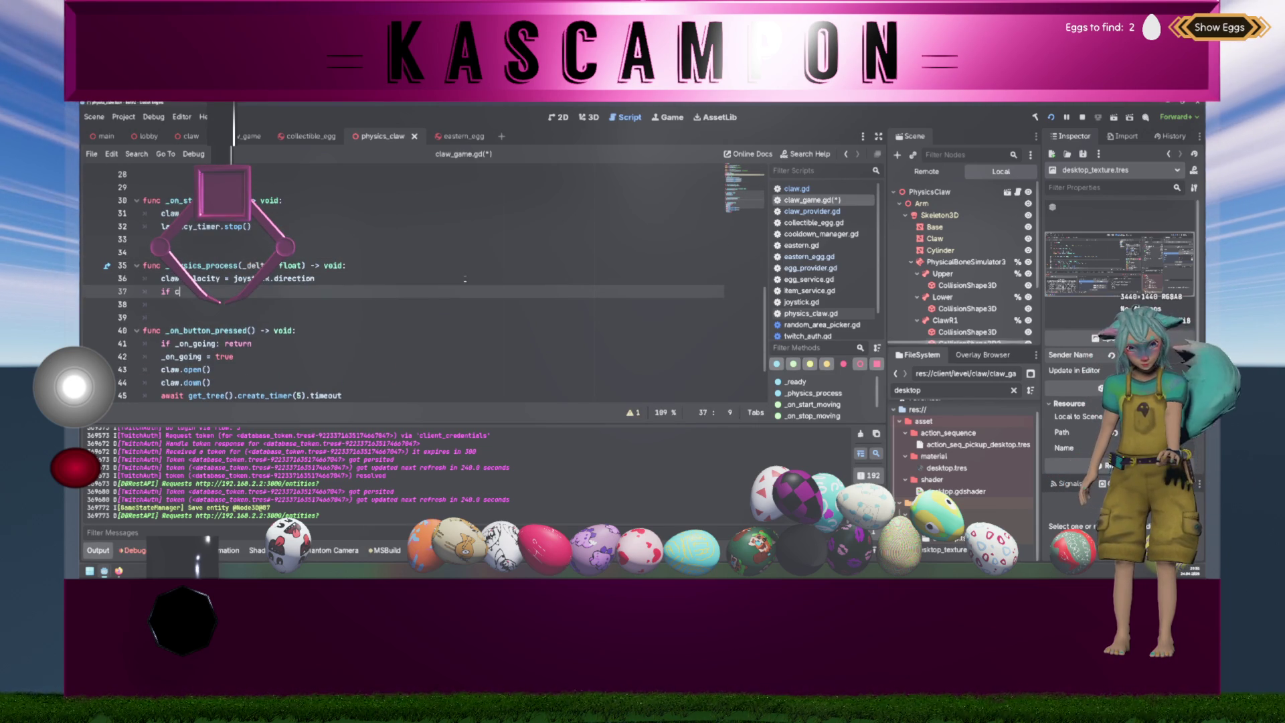
pyautogui.write('ystick.')
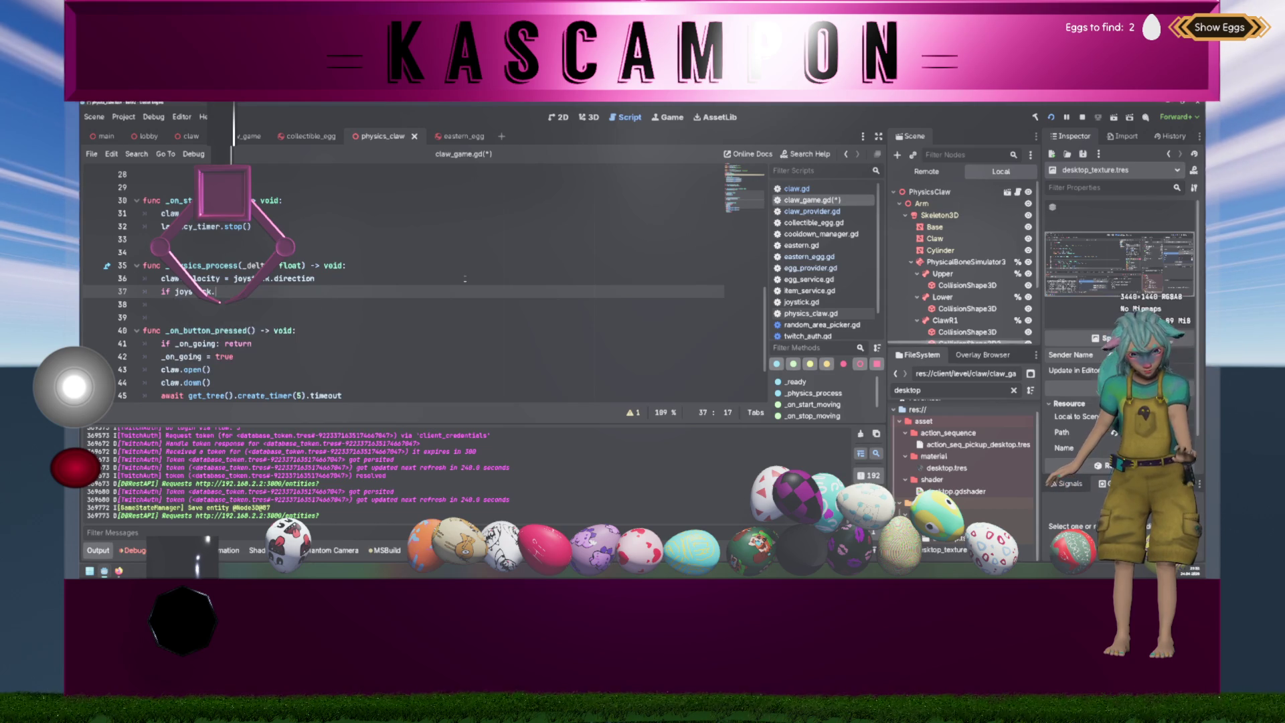
pyautogui.write('direction.is')
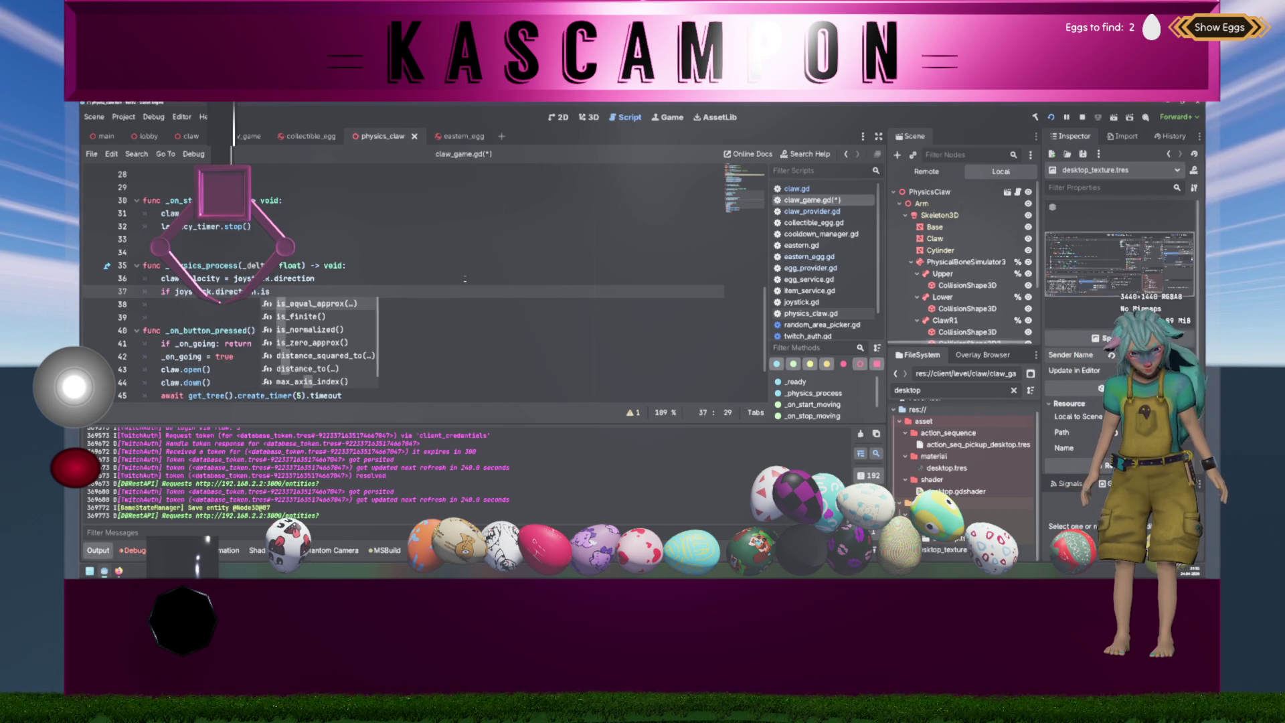
pyautogui.press('Down')
pyautogui.press('Down')
pyautogui.press('Down')
pyautogui.press('Return')
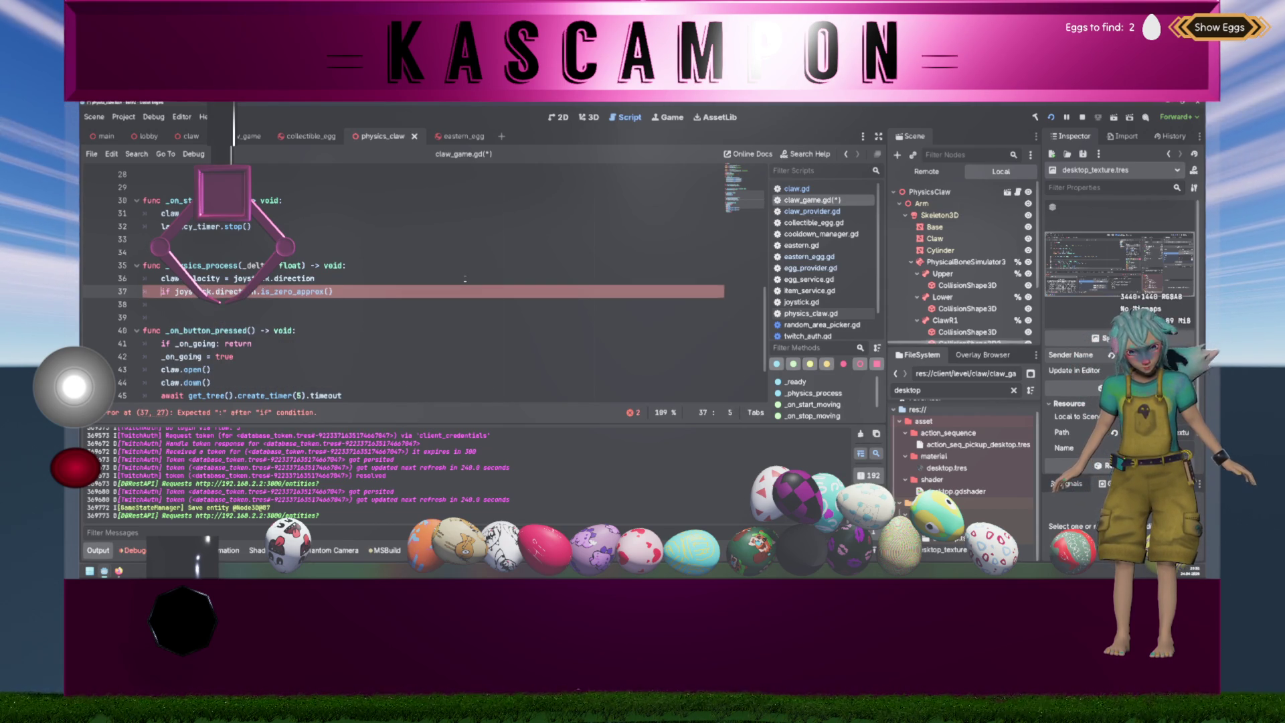
pyautogui.write('not')
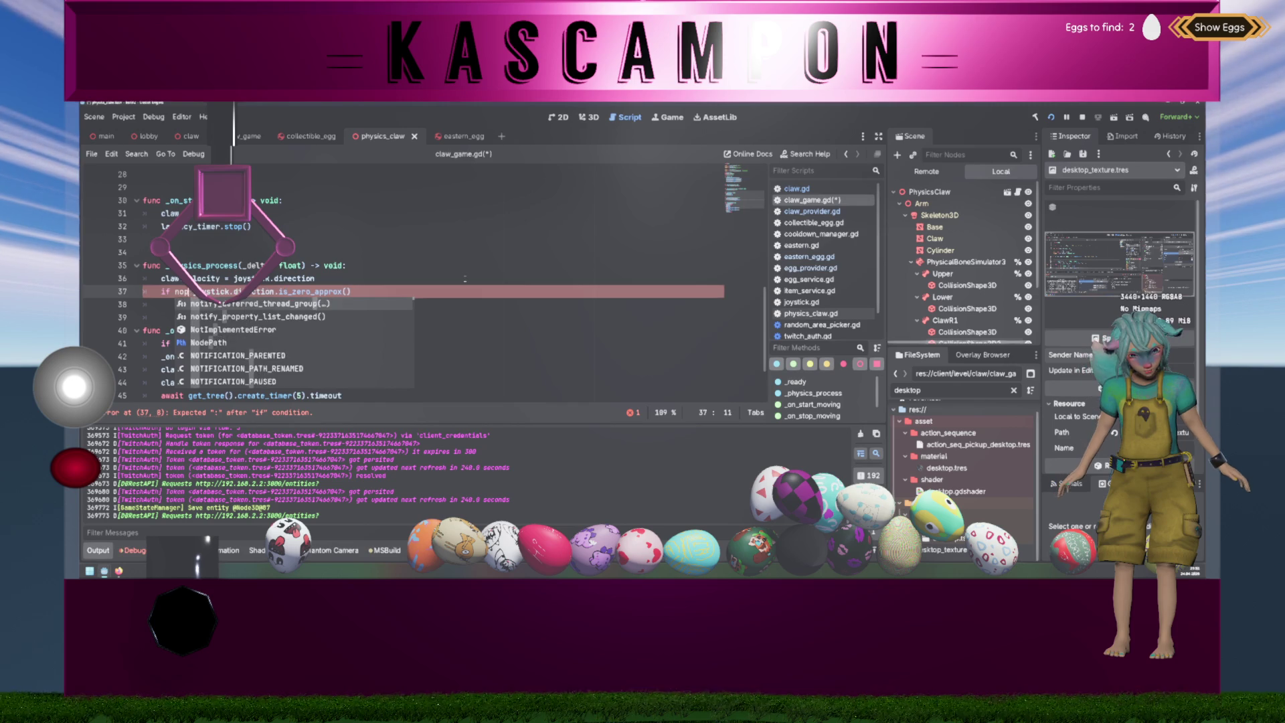
pyautogui.press('End')
pyautogui.write('and _started_moving:')
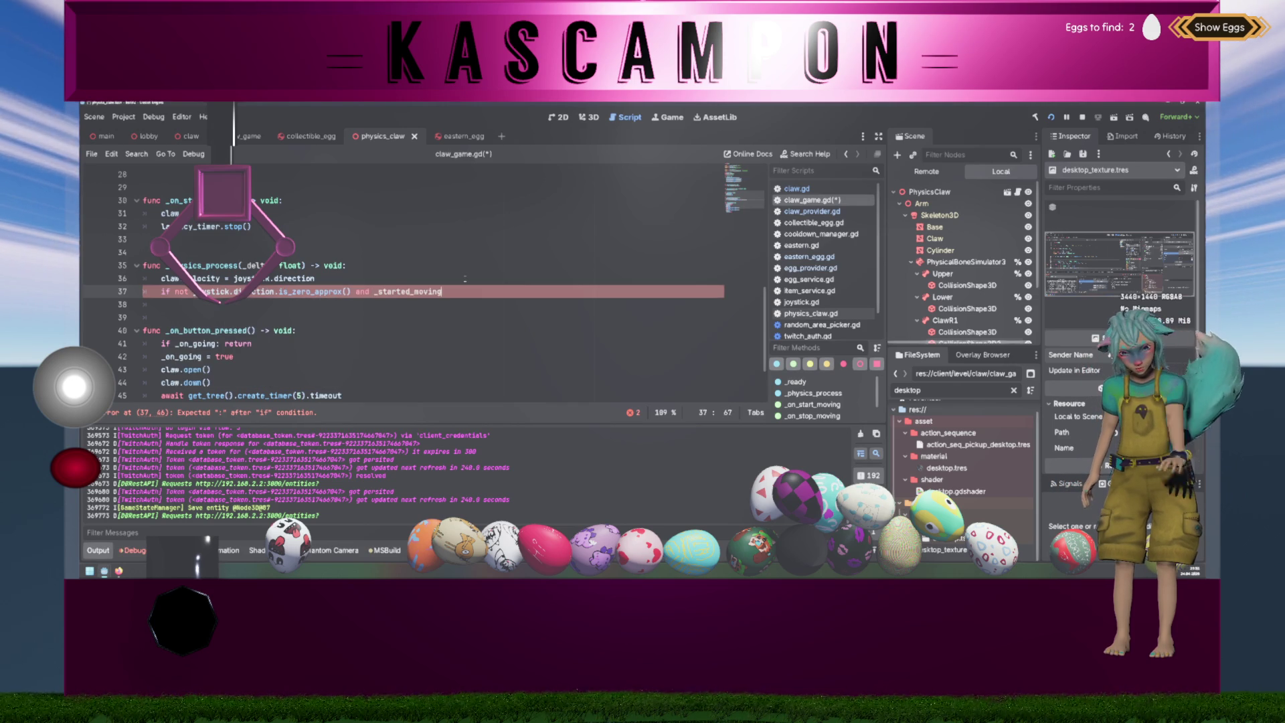
pyautogui.press('Return')
pyautogui.click(445, 292)
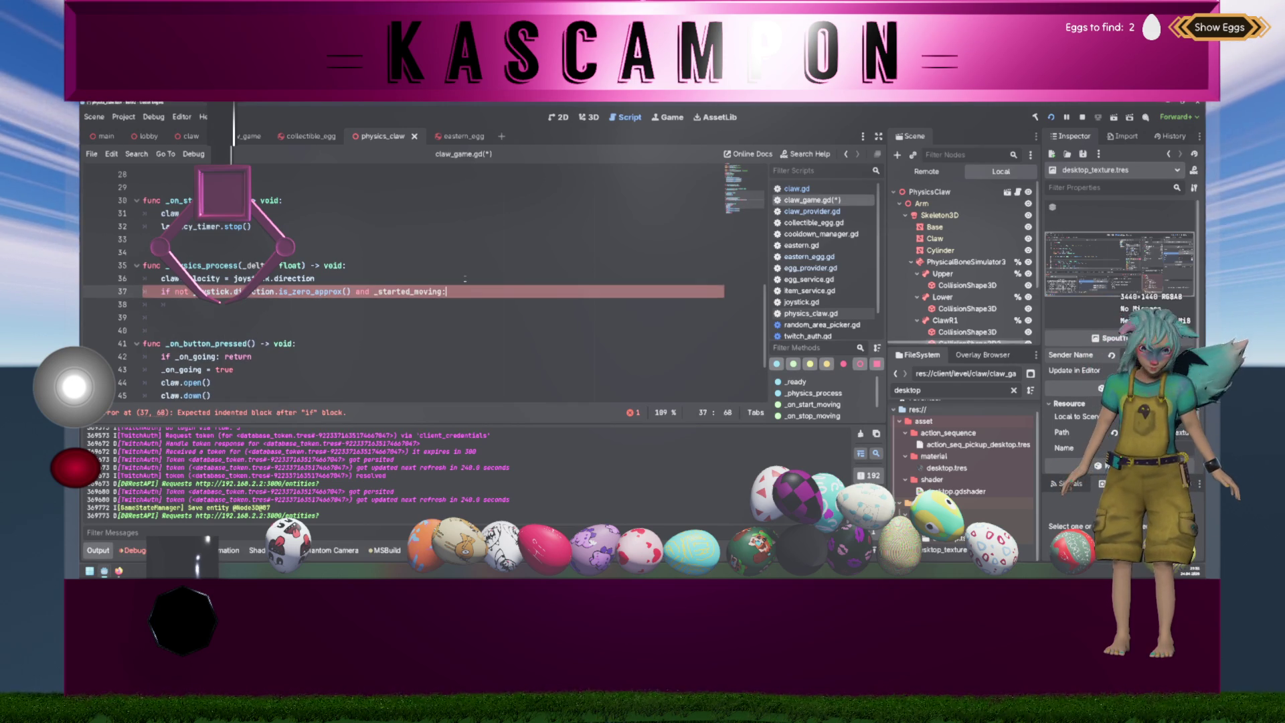
pyautogui.hotkey('ctrl', 'Right')
pyautogui.write('not')
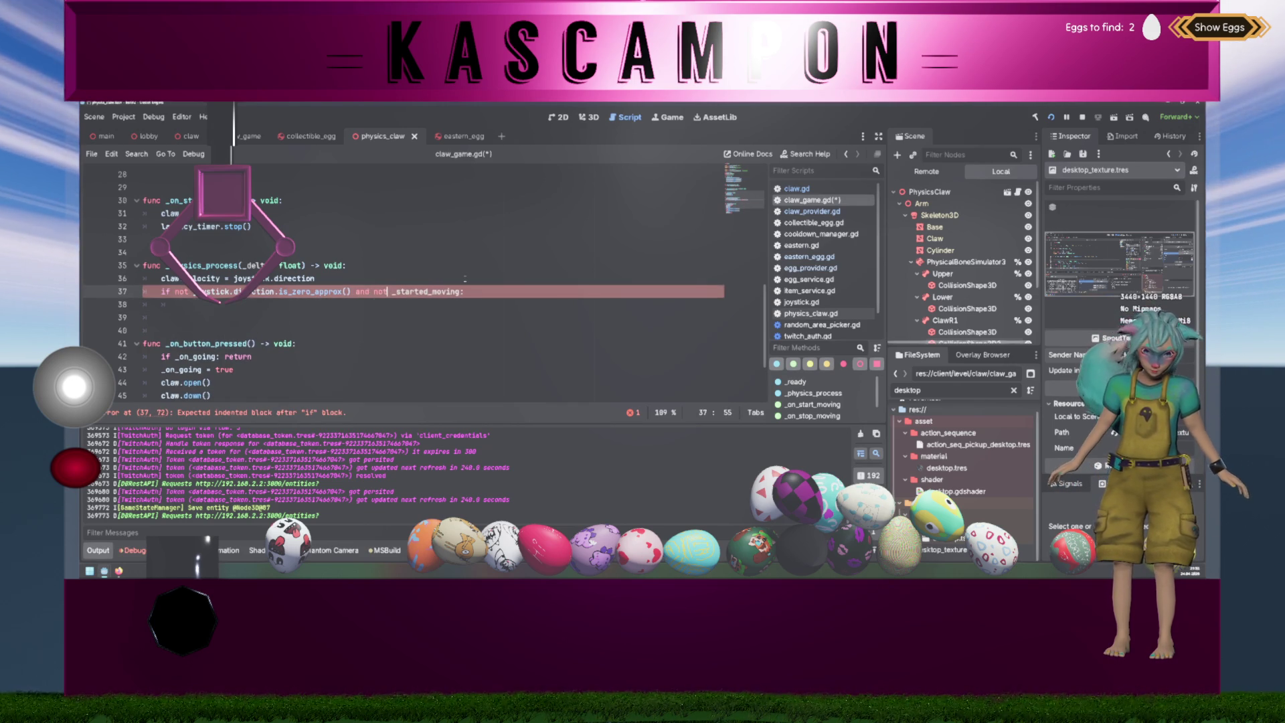
pyautogui.press('Down')
pyautogui.write('_started_moving = true')
pyautogui.press('Return')
pyautogui.press('BackSpace')
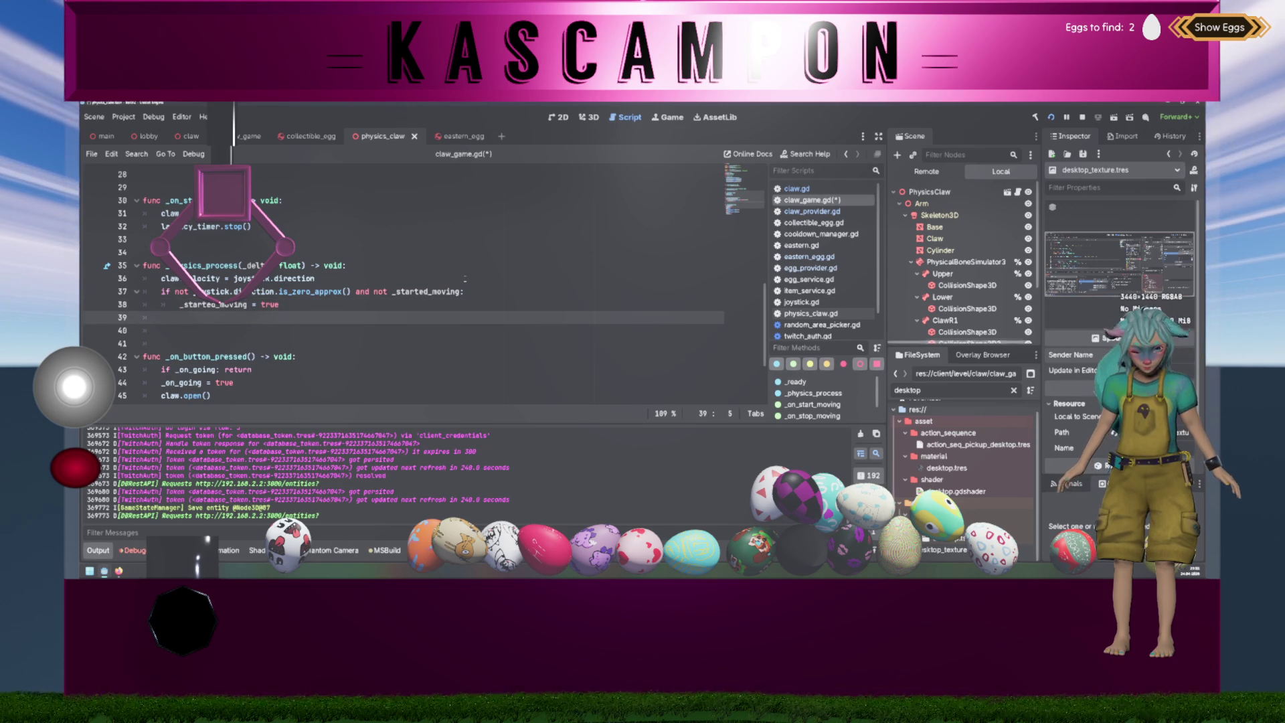
# - Restructure the check into a nested 'if not _started_moving:' under the joystick test
pyautogui.click(278, 291)
pyautogui.press('End')
pyautogui.hotkey('ctrl', 'shift', 'Left')
pyautogui.hotkey('ctrl', 'shift', 'Left')
pyautogui.hotkey('ctrl', 'shift', 'Left')
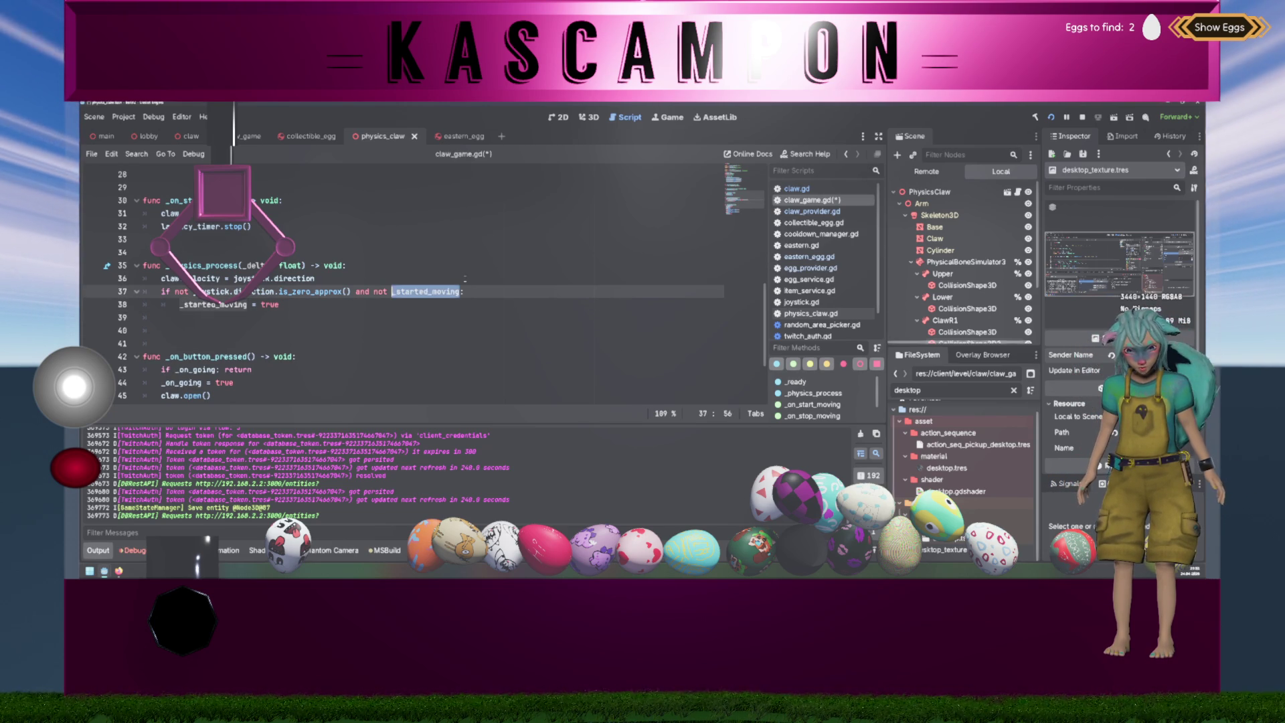
pyautogui.write('an')
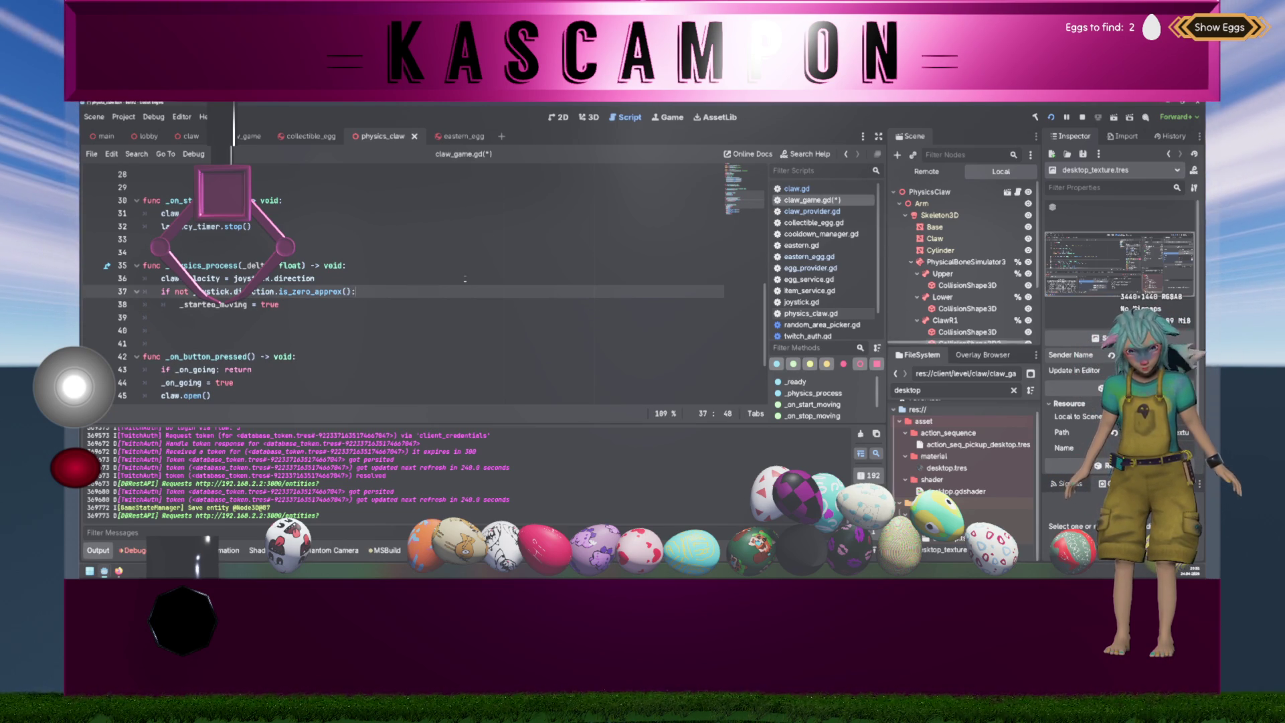
pyautogui.press('Down')
pyautogui.press('Home')
pyautogui.write('if not _started_moving:')
pyautogui.press('Return')
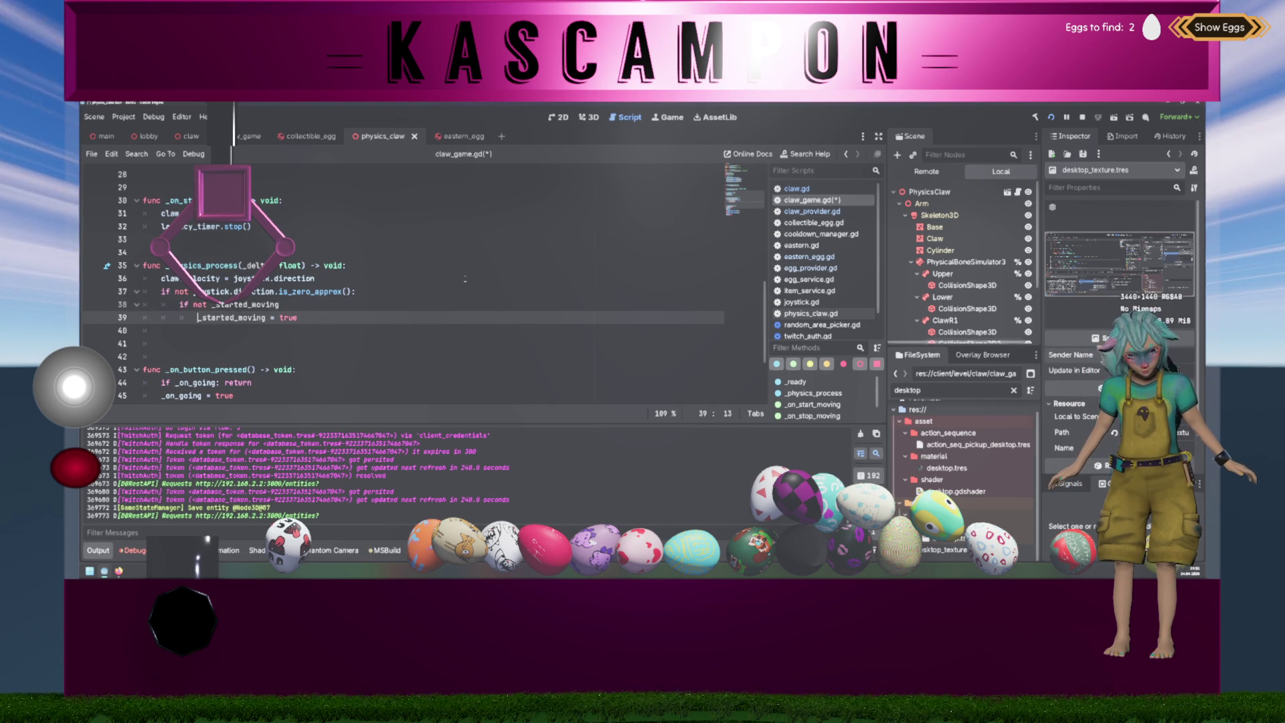
pyautogui.press('Down')
pyautogui.press('Return')
pyautogui.press('Up')
pyautogui.press('Up')
pyautogui.hotkey('shift', 'Home')
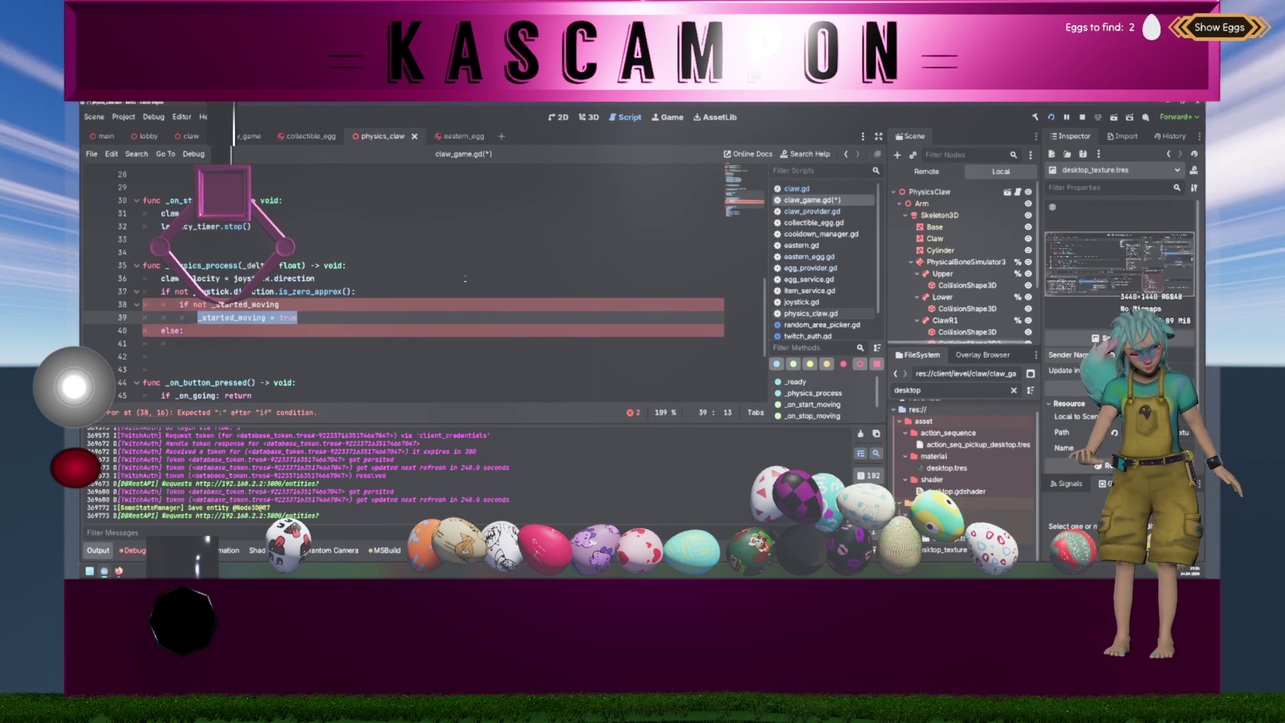
# - Delete the else line and merge into 'if not joystick.direction.is_zero_approx() and not _started_moving:'
pyautogui.scroll(3, 464, 279)
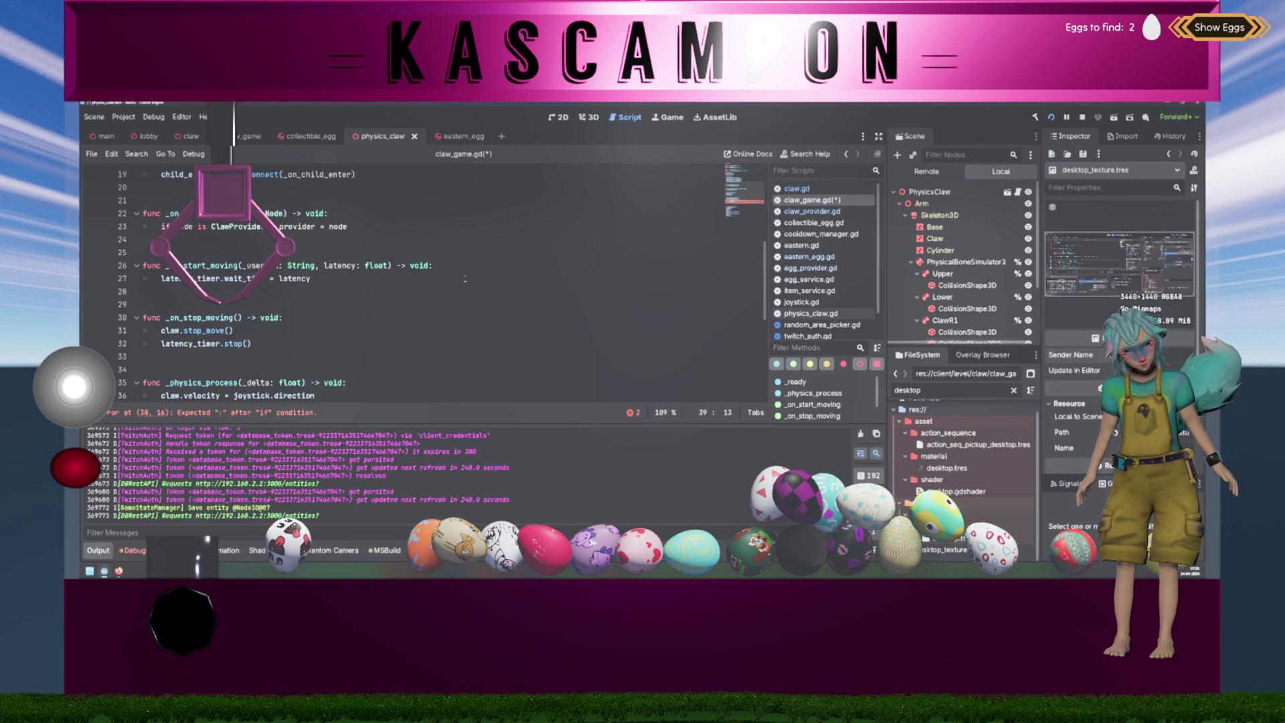
pyautogui.write('_started_moving = true')
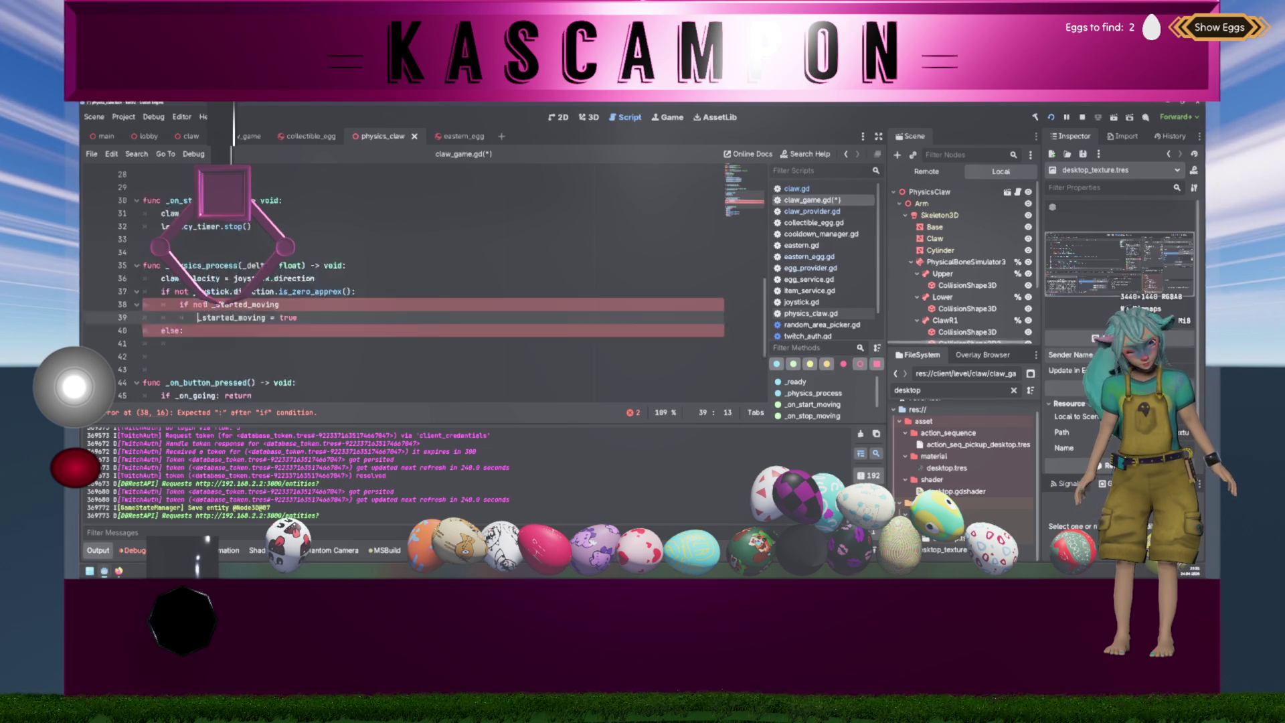
pyautogui.press('BackSpace')
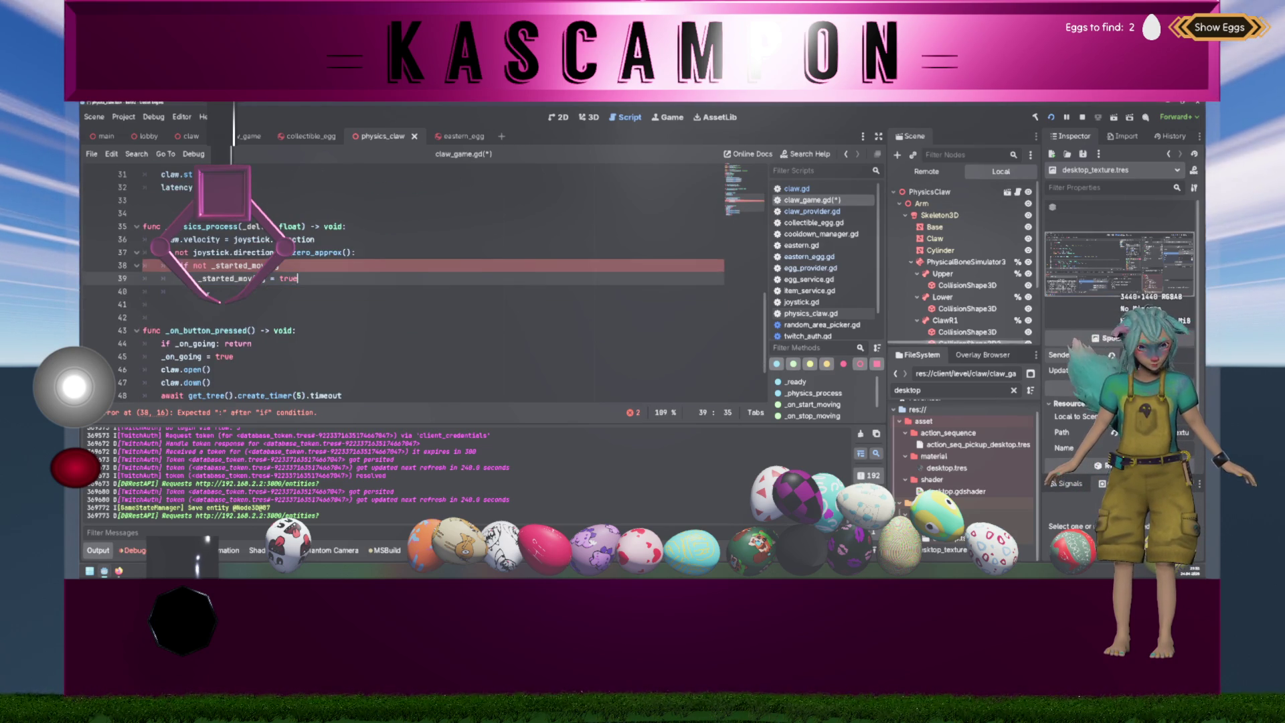
pyautogui.press('Up')
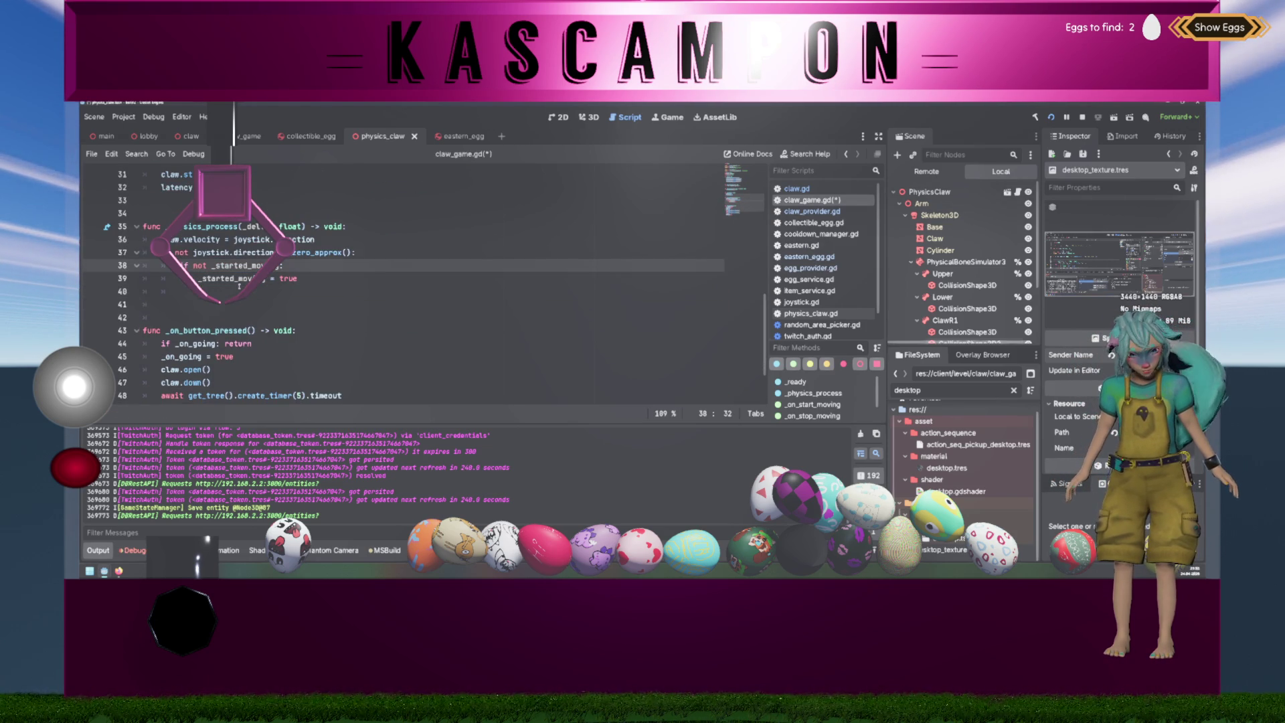
pyautogui.press('BackSpace')
pyautogui.press('BackSpace')
pyautogui.press('BackSpace')
pyautogui.press('BackSpace')
pyautogui.write('and')
pyautogui.press('Down')
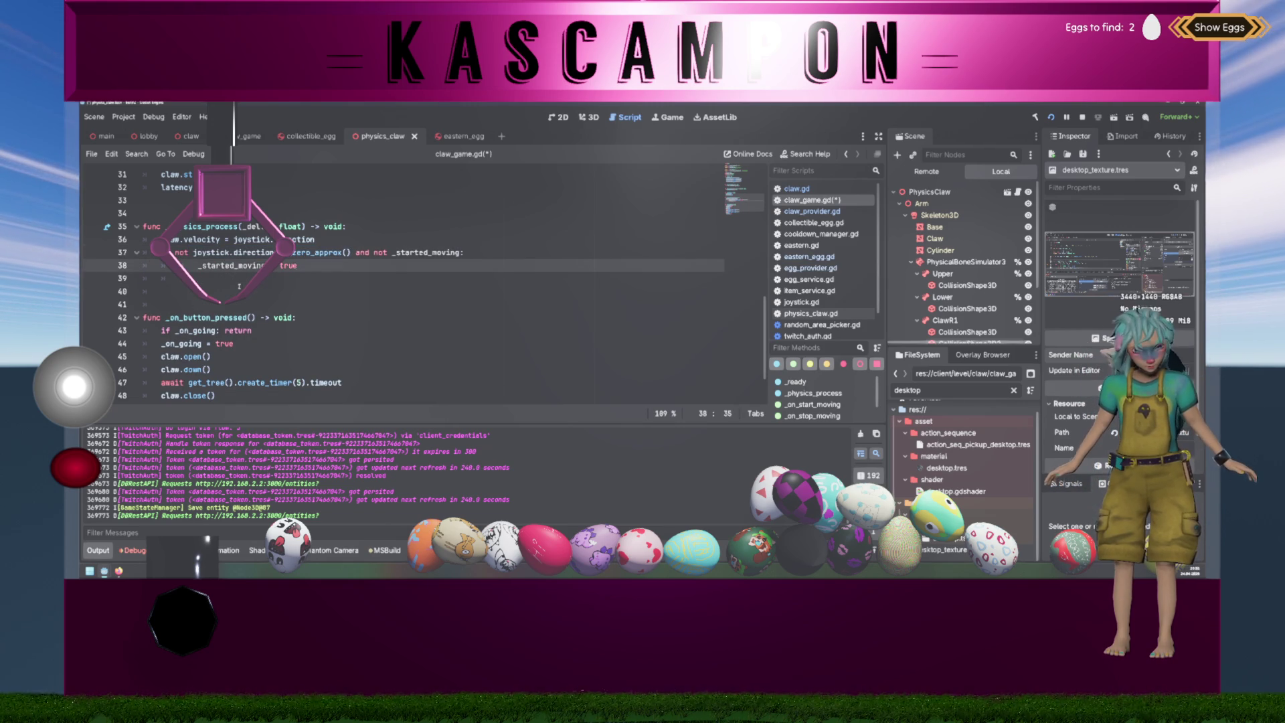
pyautogui.hotkey('shift', 'Home')
pyautogui.hotkey('ctrl', 'c')
pyautogui.scroll(6, 239, 287)
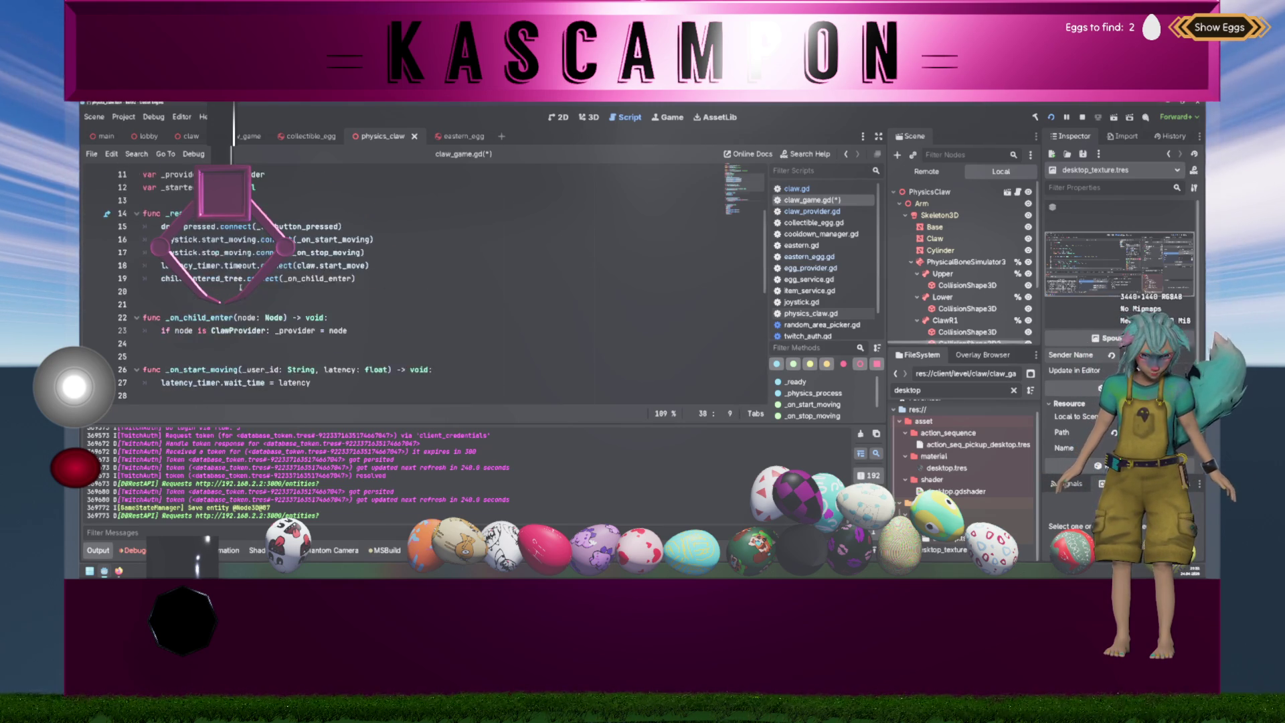
# - Add '_started_moving = false' to the _on_stop_moving function
pyautogui.click(315, 369)
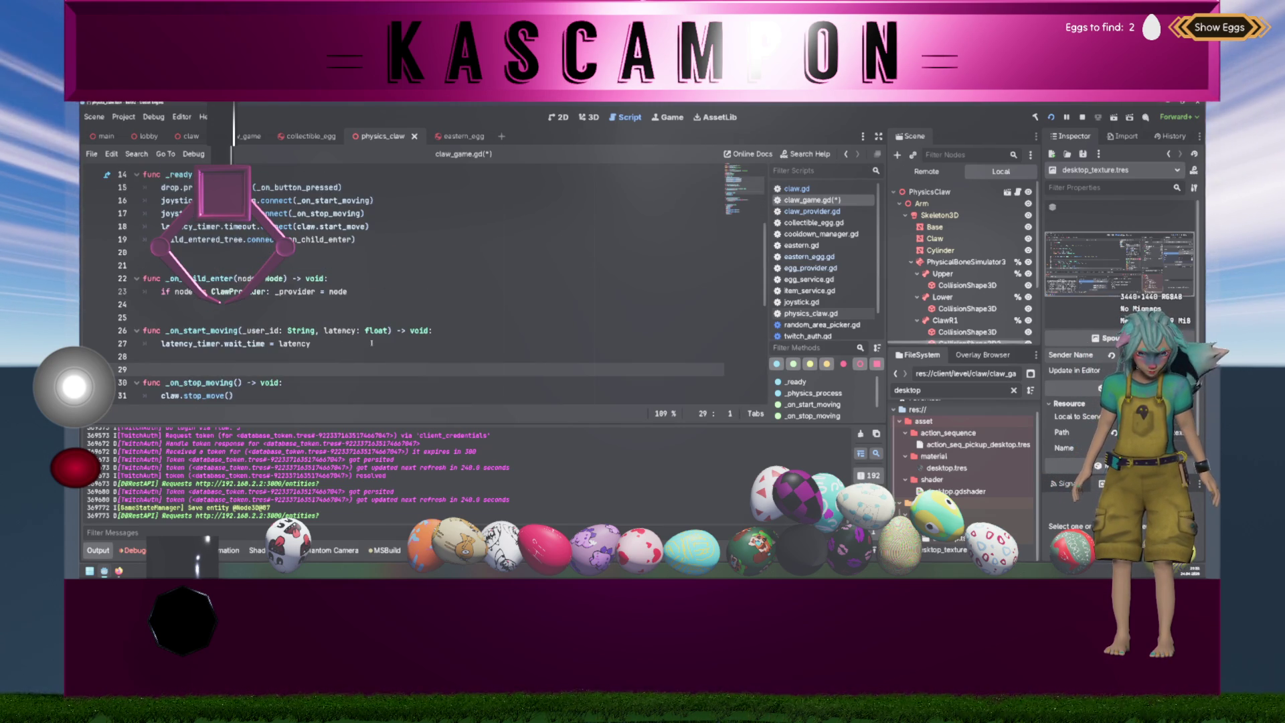
pyautogui.scroll(-3, 324, 284)
pyautogui.click(325, 302)
pyautogui.hotkey('ctrl', 'v')
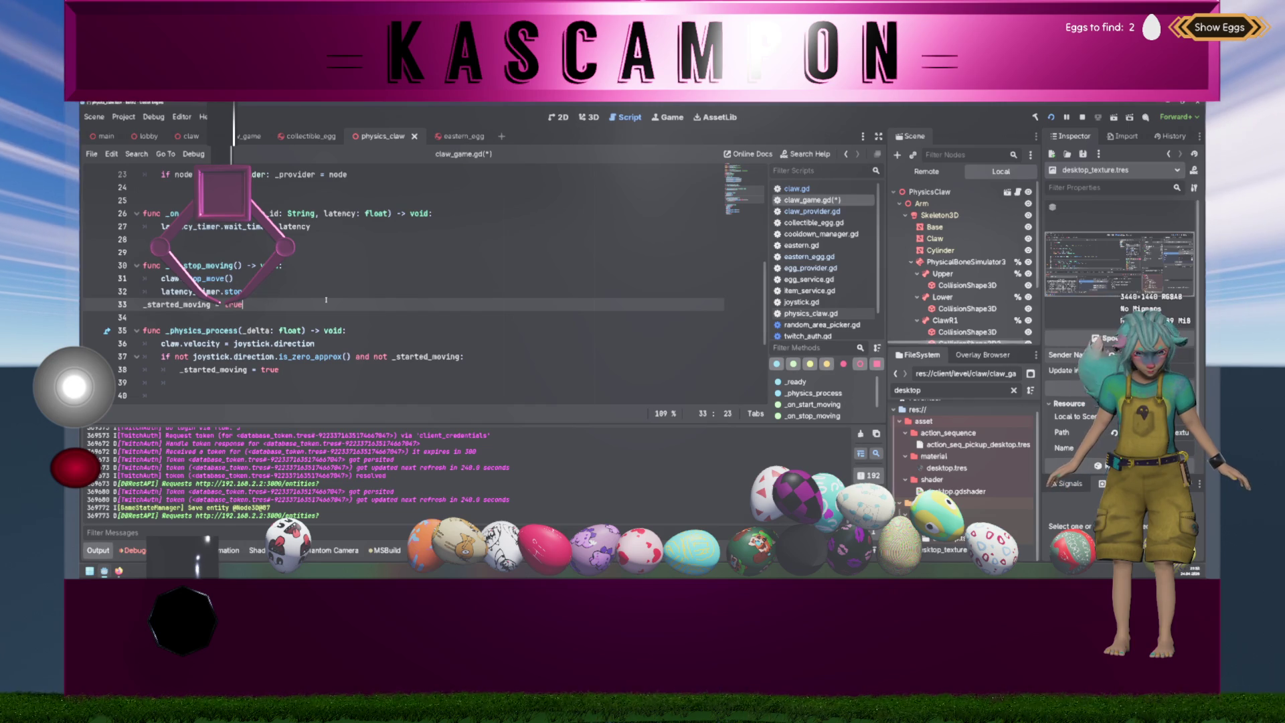
pyautogui.hotkey('ctrl', 'shift', 'Left')
pyautogui.write('fals')
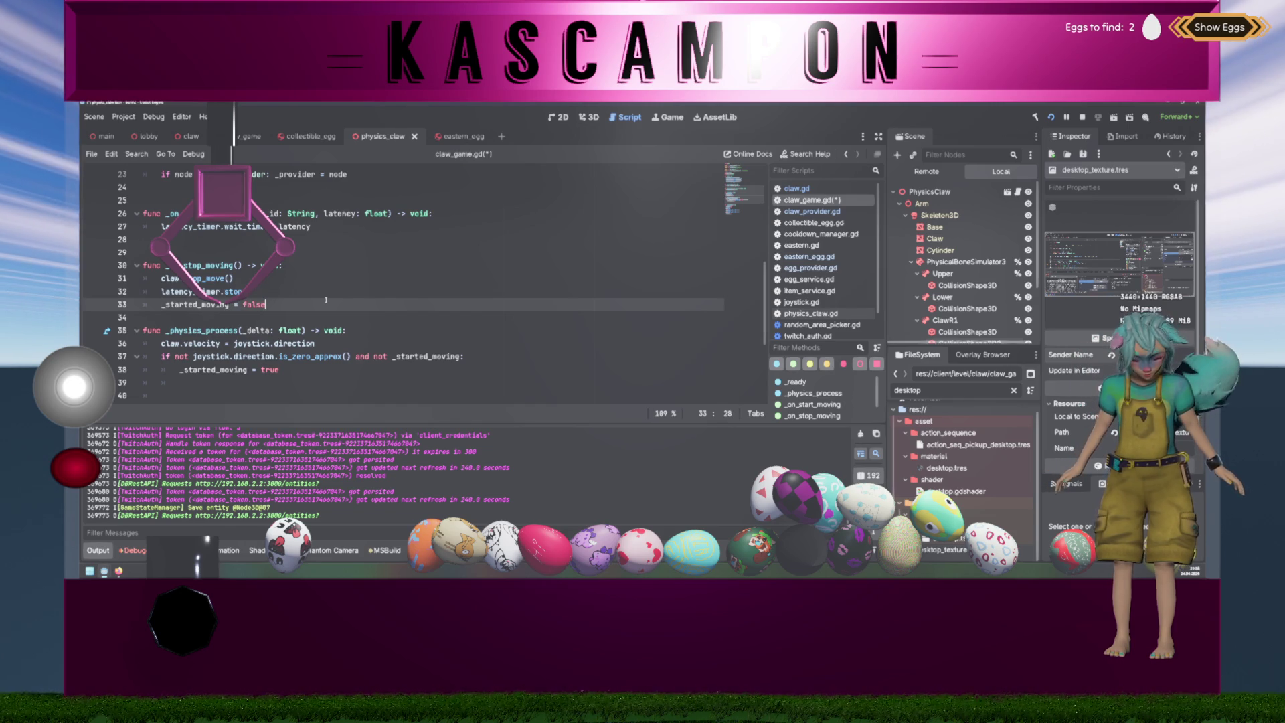
pyautogui.press('Return')
pyautogui.scroll(-2, 226, 229)
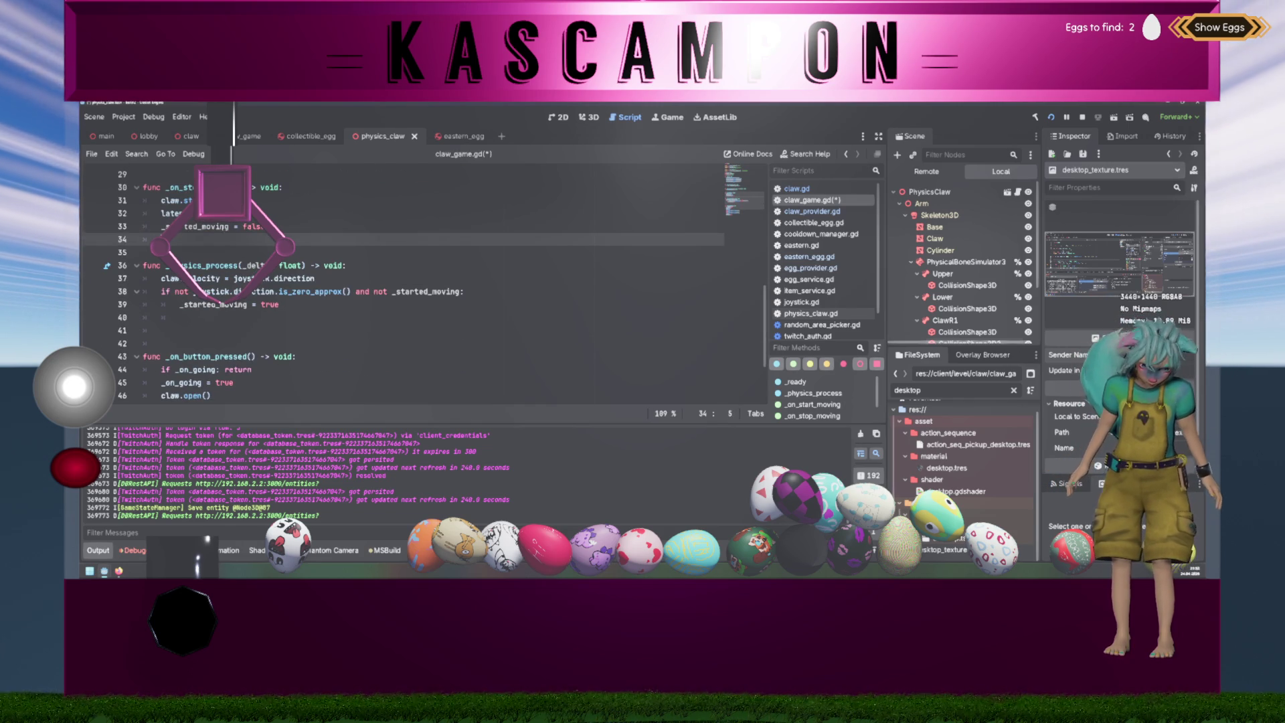
# - Add latency_timer.start() inside the joystick if block and save claw_game.gd
pyautogui.click(388, 303)
pyautogui.hotkey('ctrl', 'shift', 'Return')
pyautogui.write('latency_timer./')
pyautogui.press('Return')
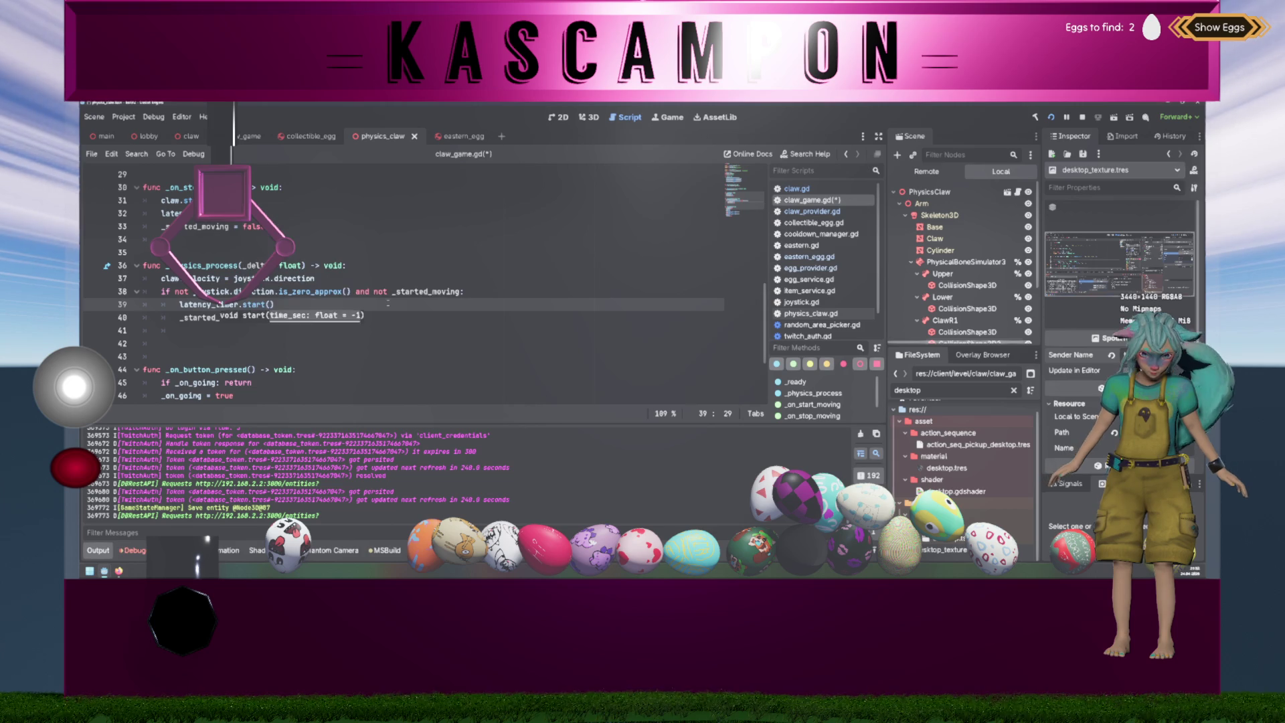
pyautogui.press('Up')
pyautogui.press('Up')
pyautogui.press('Up')
pyautogui.press('Up')
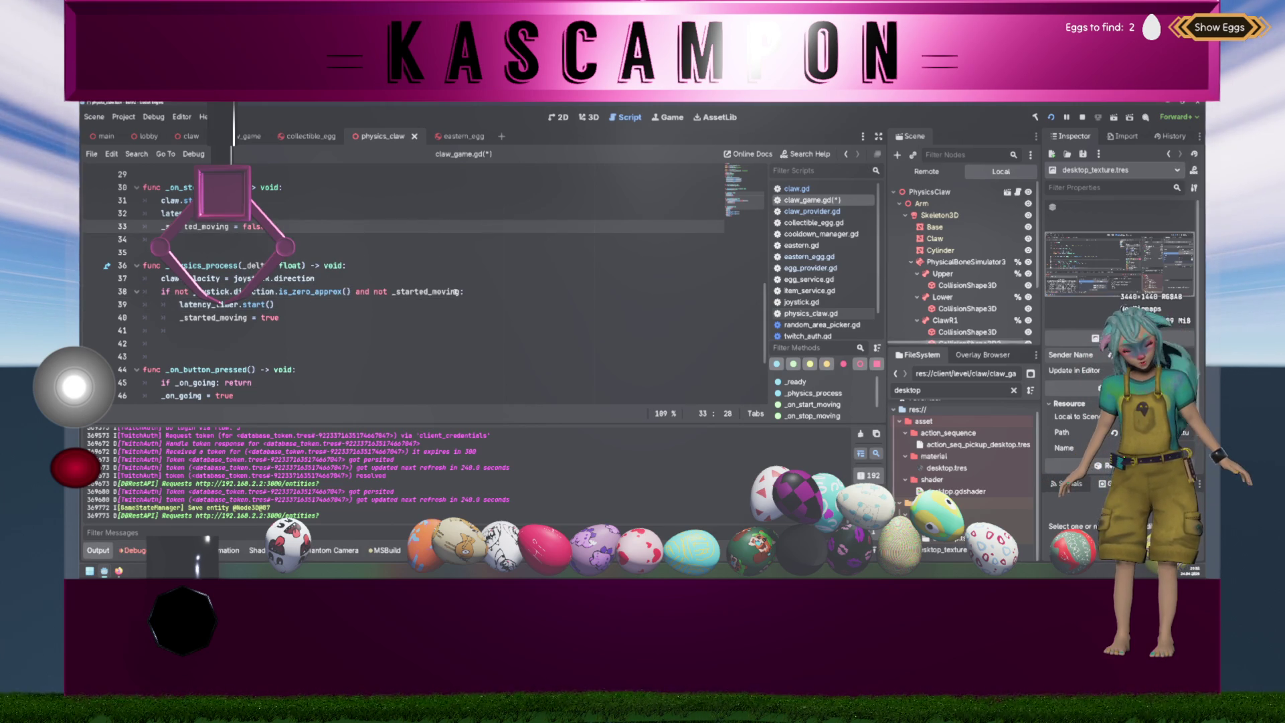
pyautogui.click(281, 303)
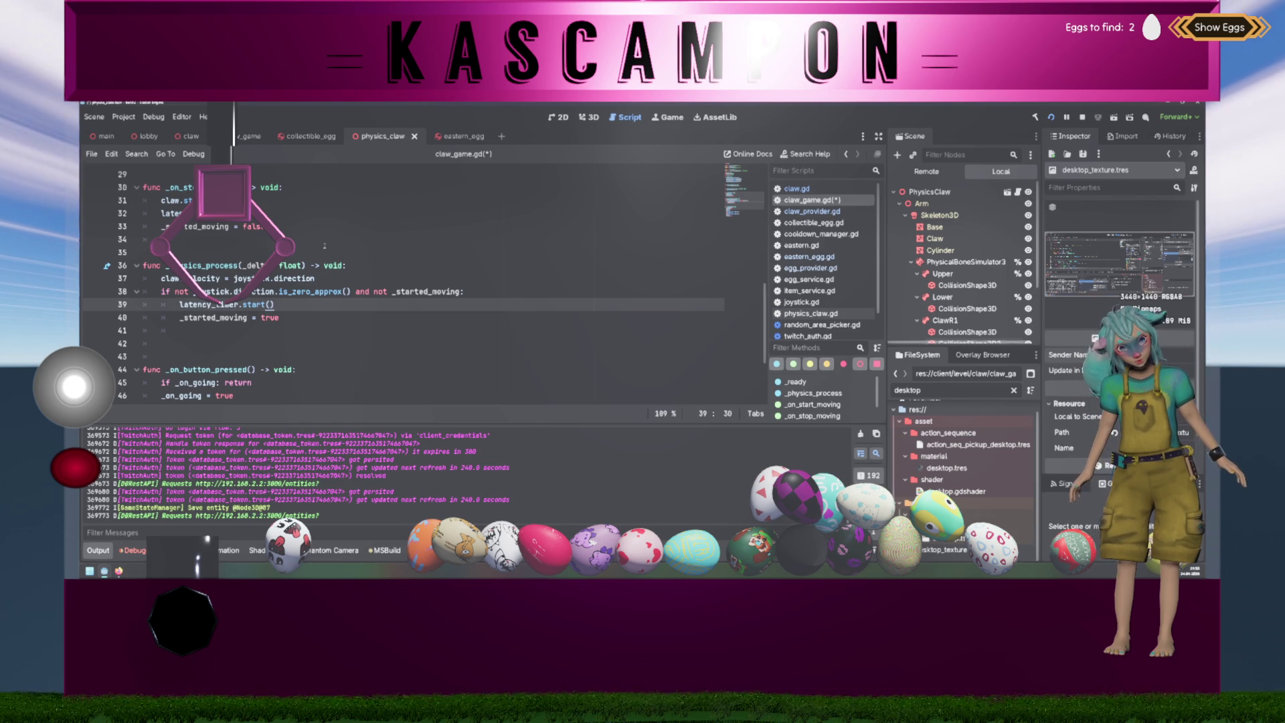
pyautogui.hotkey('ctrl', 's')
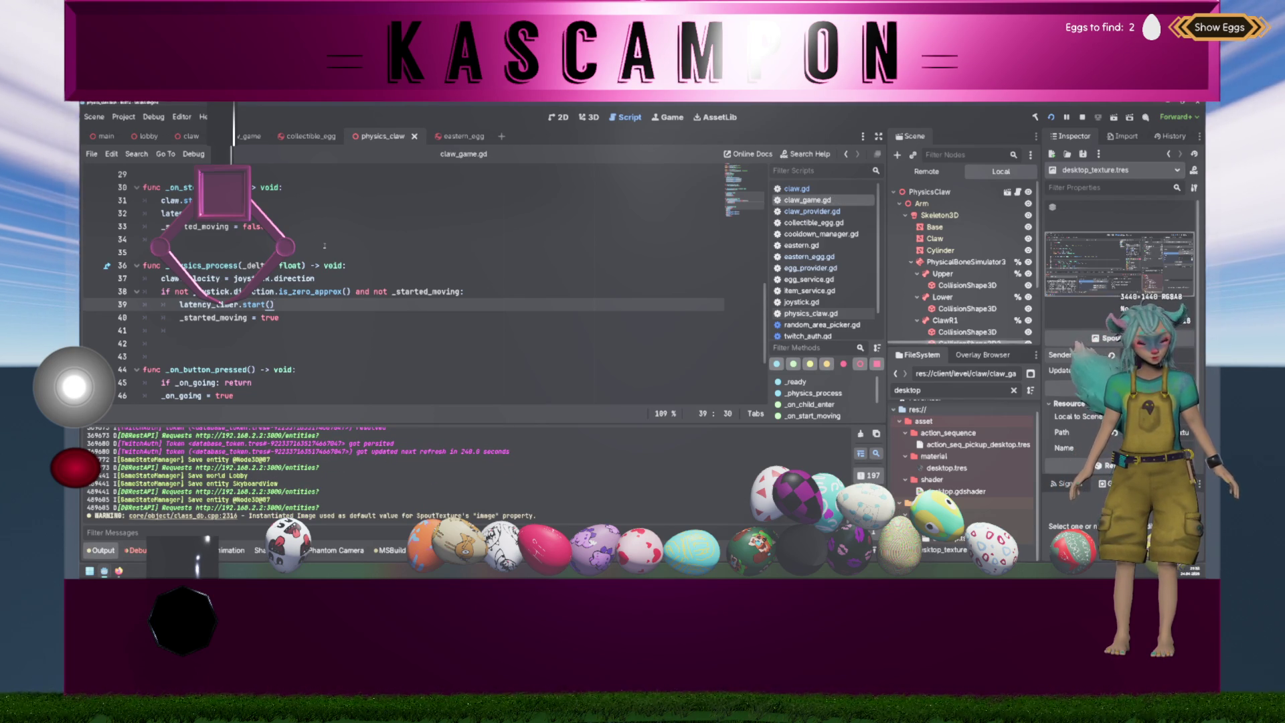
# - Drag the on-screen joystick right several times to steer the claw, then drop it onto the eggs
pyautogui.click(78, 389)
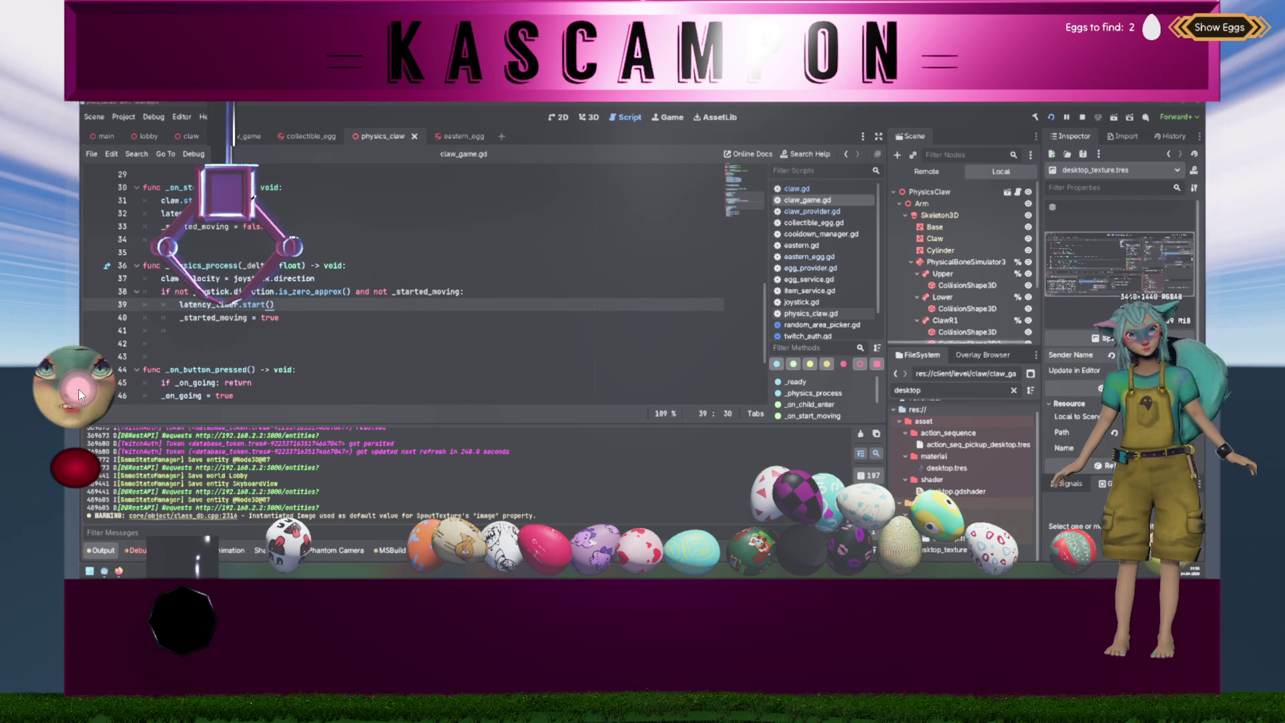
pyautogui.click(72, 390)
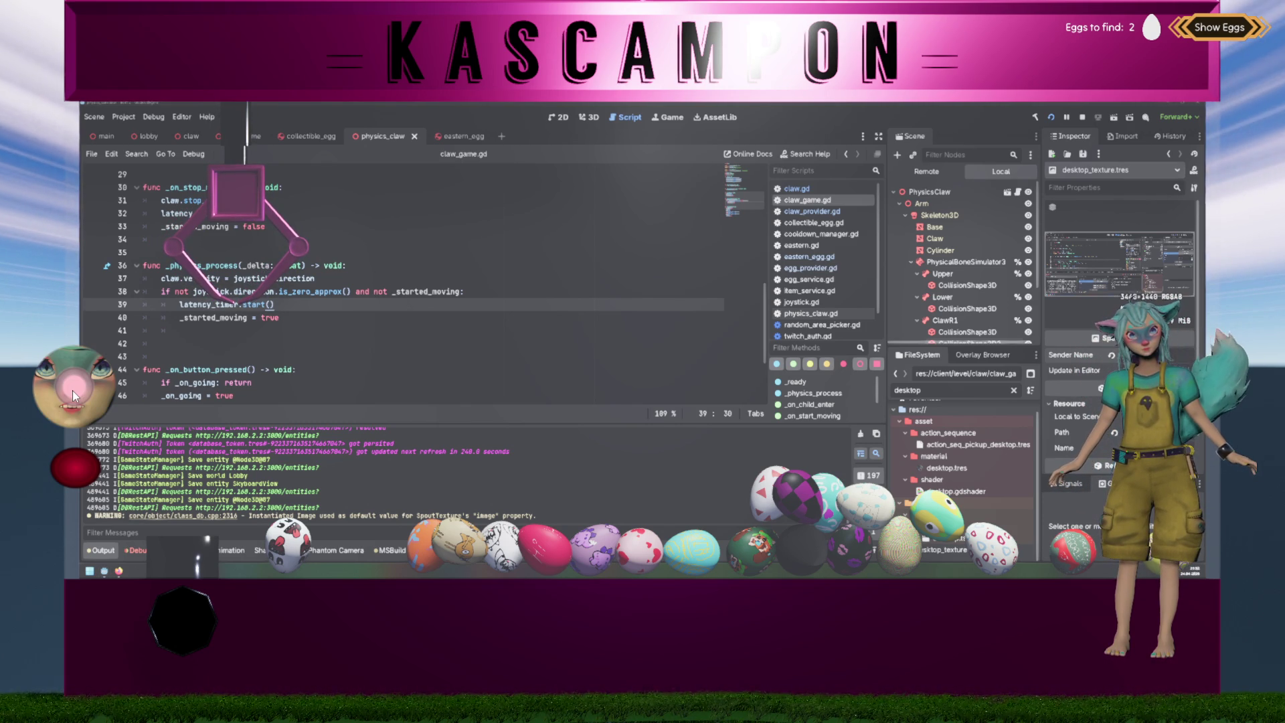
pyautogui.moveTo(72, 391); pyautogui.dragTo(189, 393)
pyautogui.moveTo(72, 391)
pyautogui.mouseDown()
pyautogui.moveTo(346, 390)
pyautogui.moveTo(138, 376)
pyautogui.mouseUp()
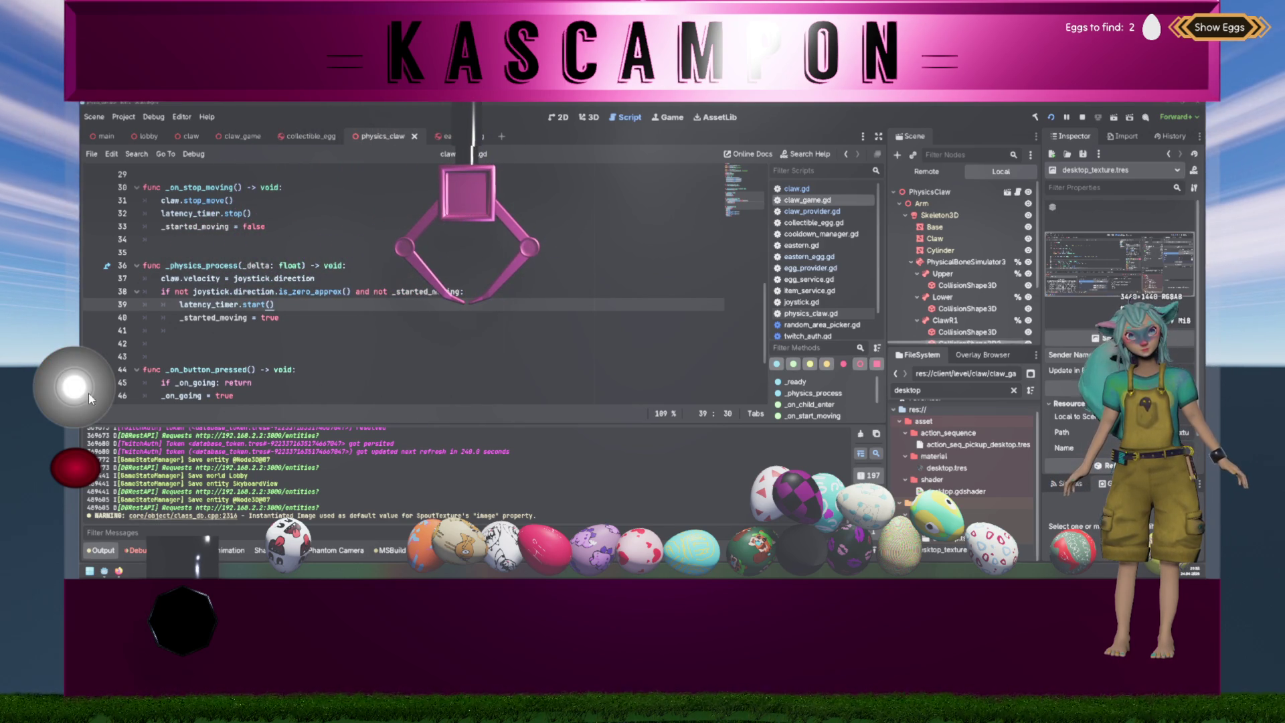
pyautogui.moveTo(77, 387)
pyautogui.mouseDown()
pyautogui.moveTo(186, 396)
pyautogui.moveTo(77, 387)
pyautogui.moveTo(328, 371)
pyautogui.moveTo(252, 388)
pyautogui.mouseUp()
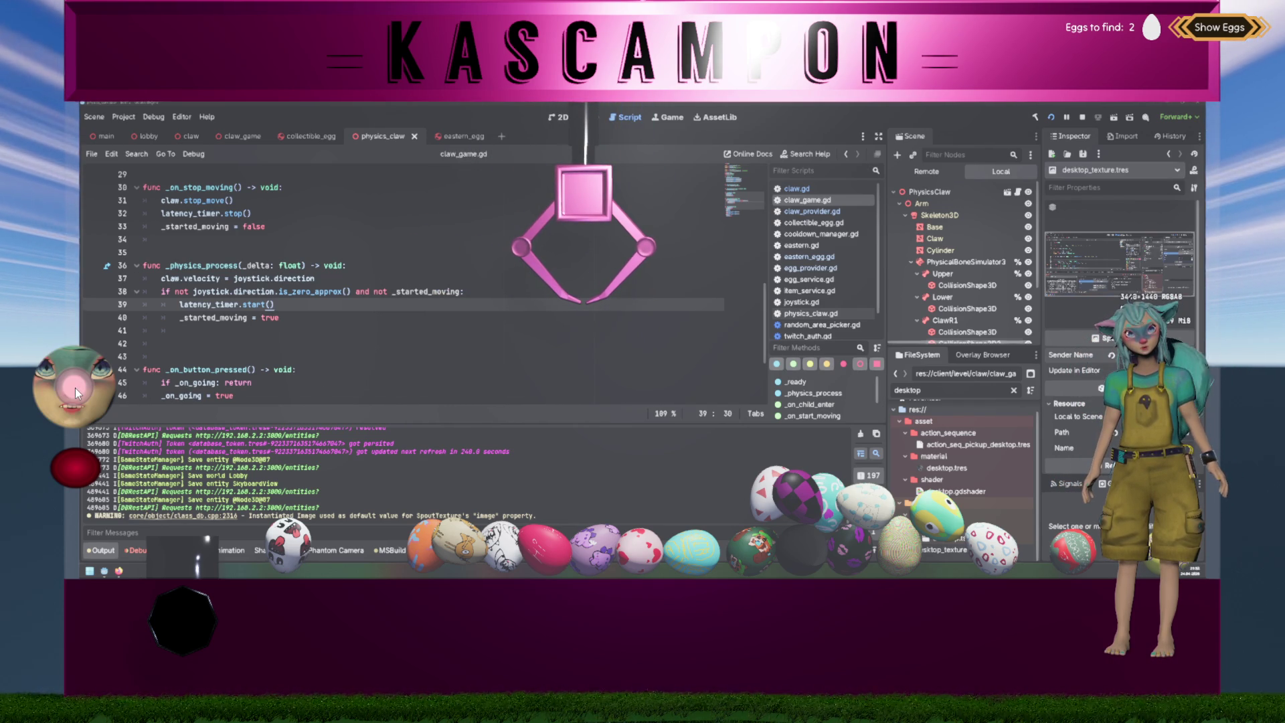
pyautogui.moveTo(78, 387); pyautogui.dragTo(99, 385)
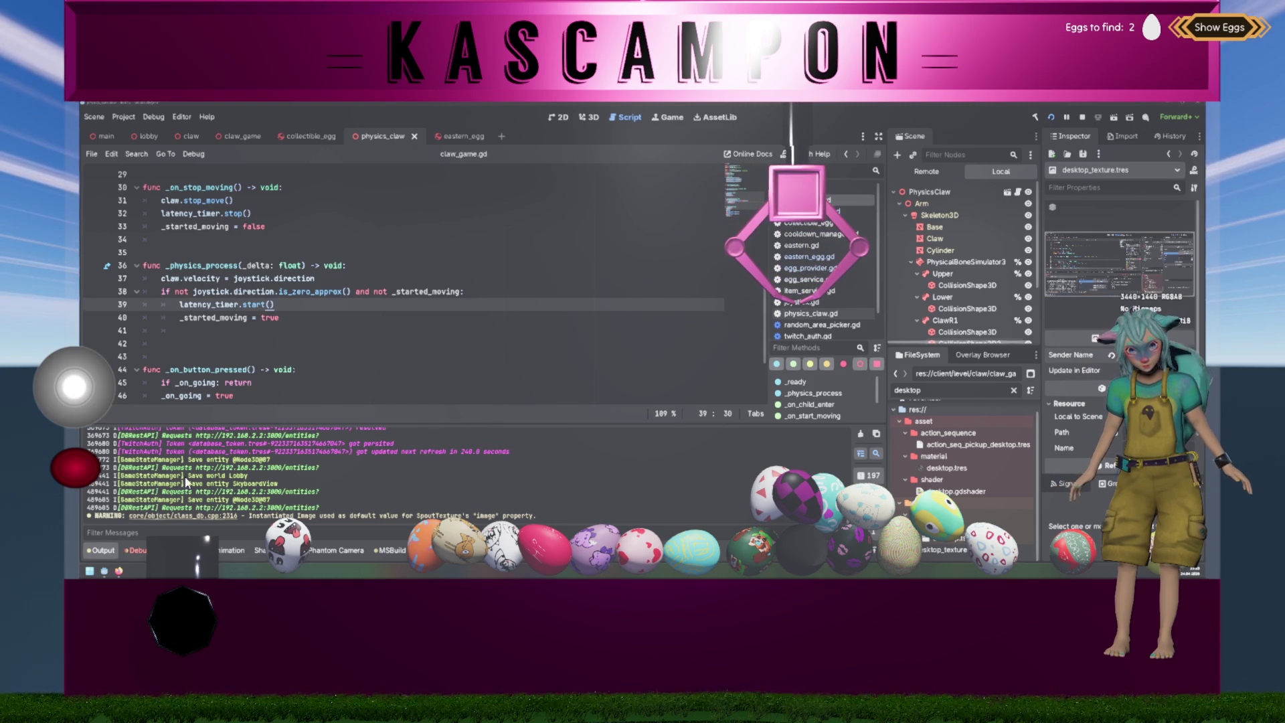
pyautogui.click(63, 470)
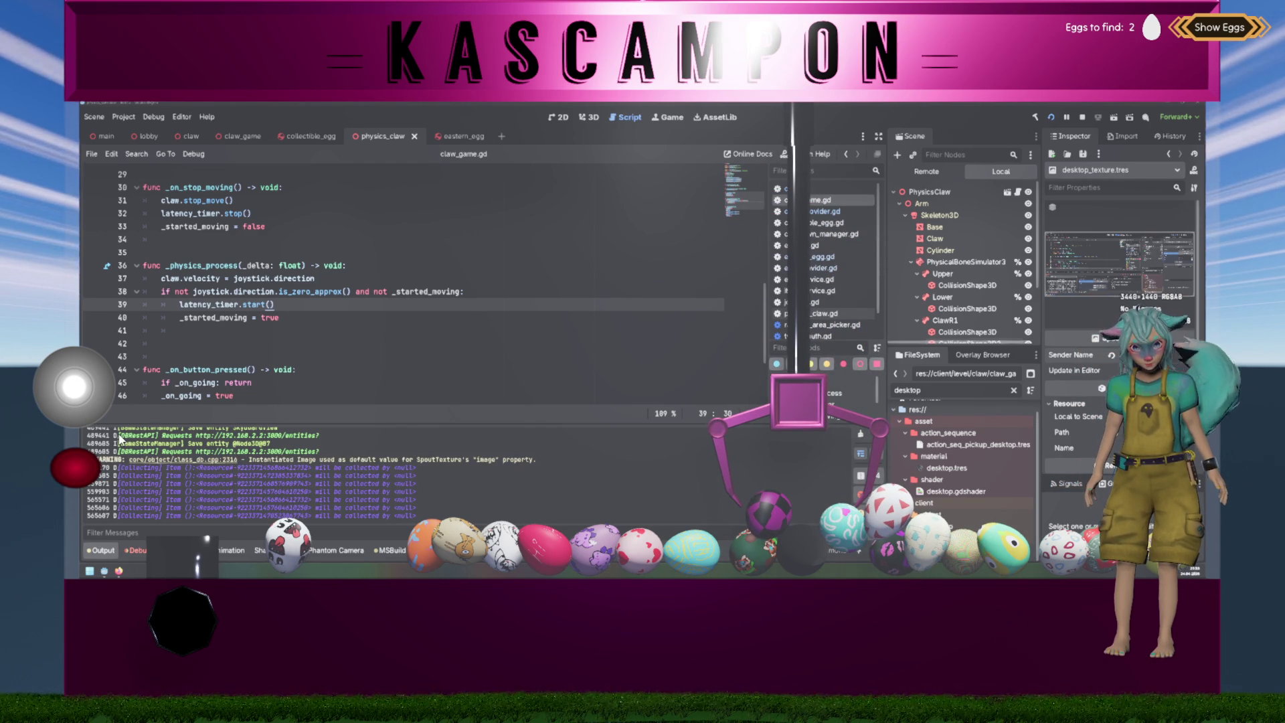
# - Drop the claw twice until it grabs a red-spotted white egg and releases it at the left chute
pyautogui.click(78, 460)
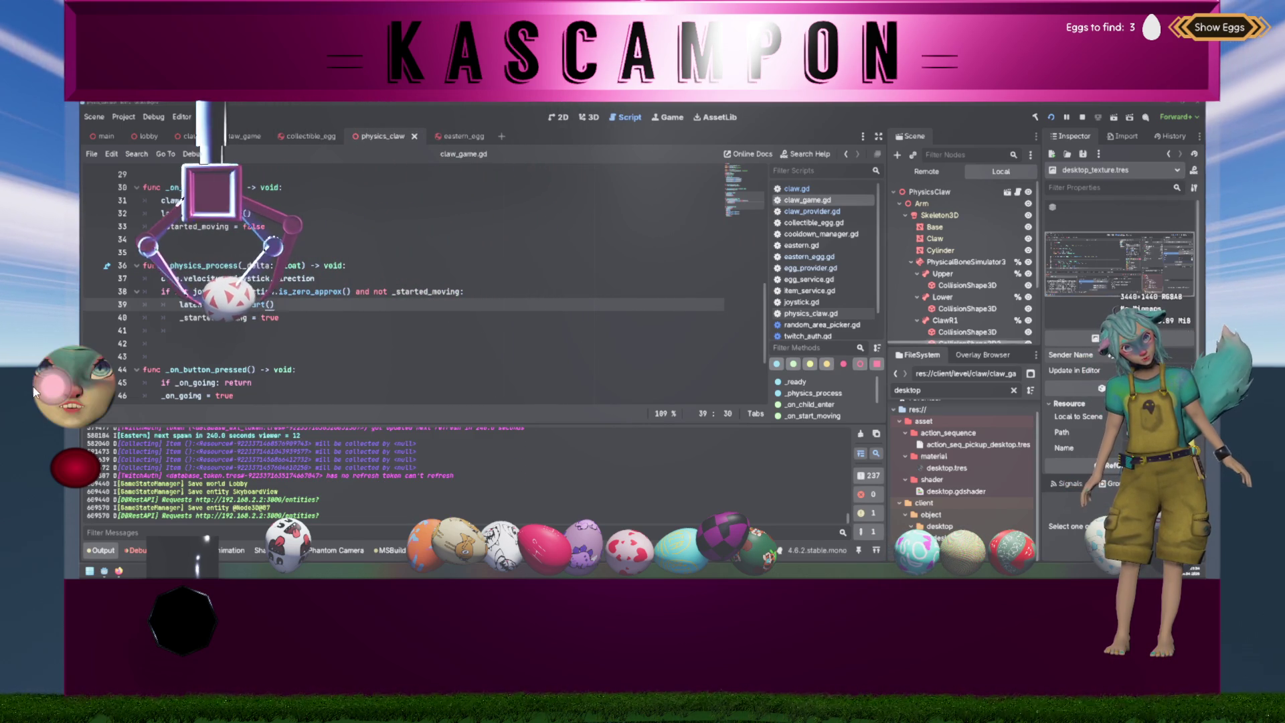
pyautogui.click(75, 469)
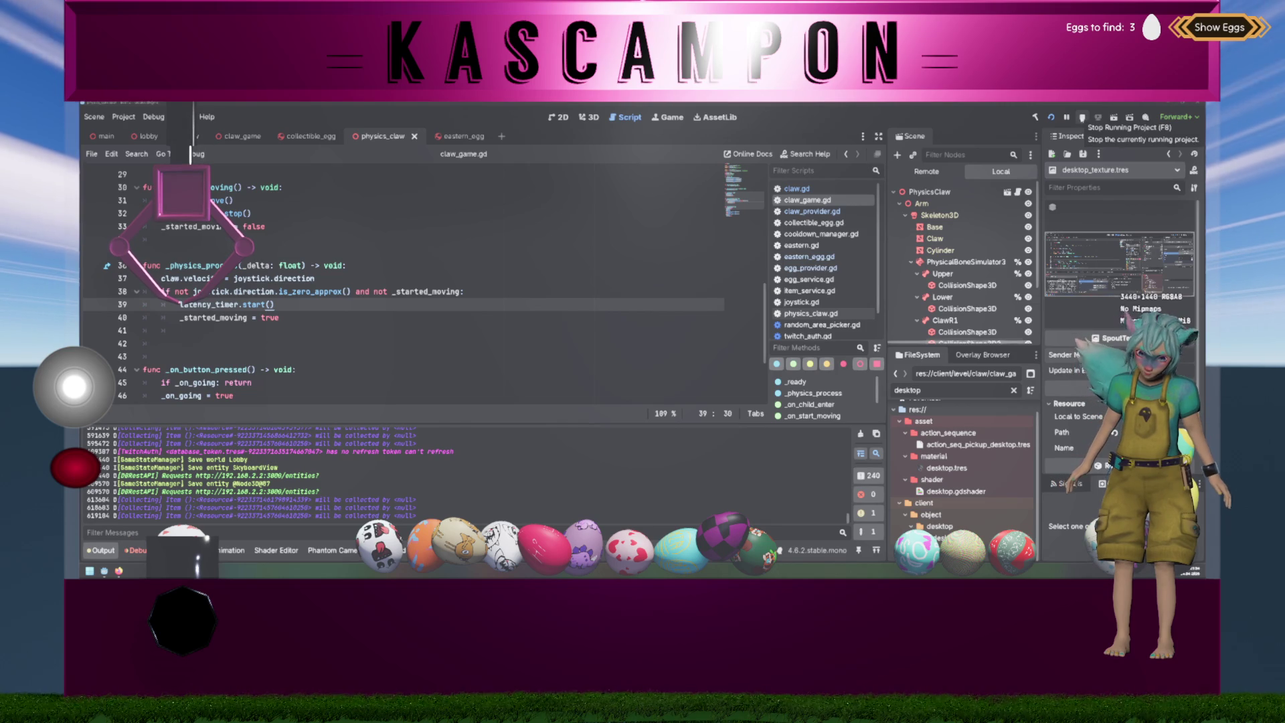
# - Stop the running claw game with the Stop Running Project button
pyautogui.click(1144, 122)
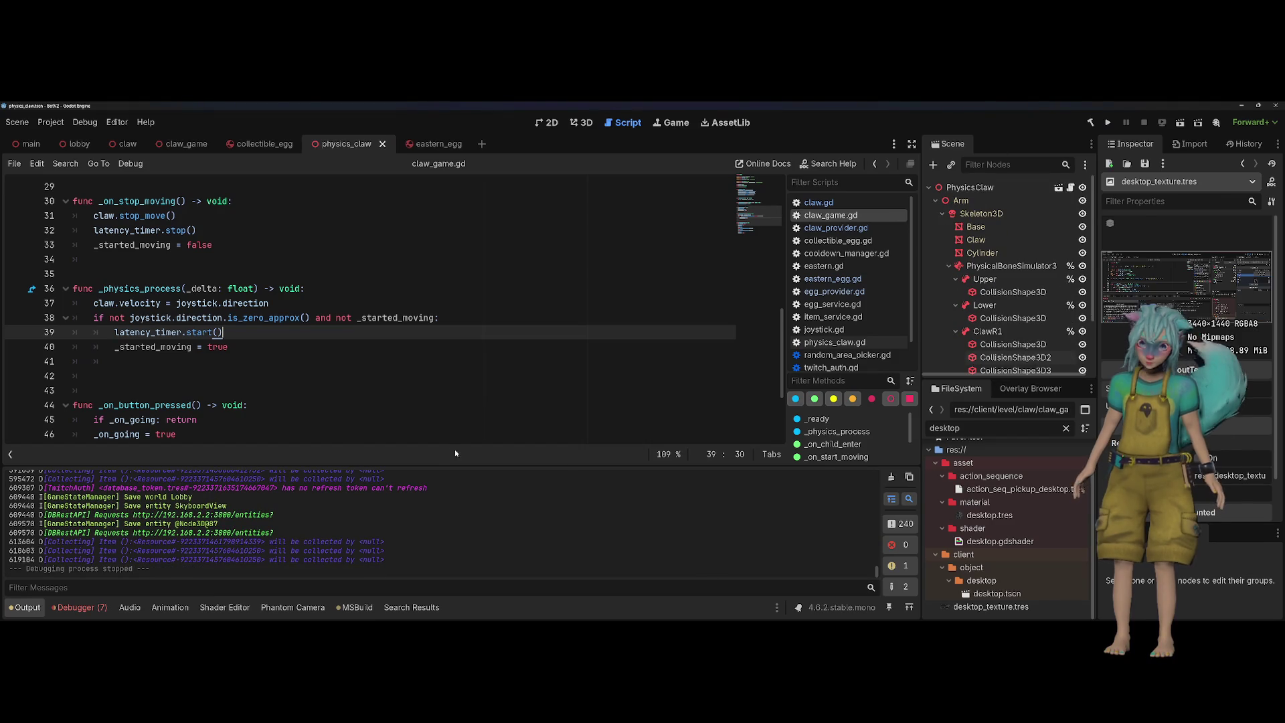